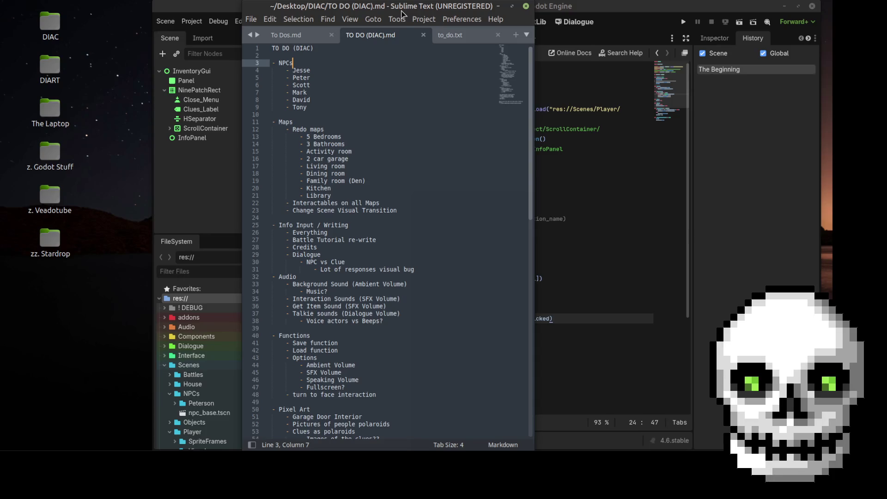
# - Add an empty '- ' bullet below Tony in the NPCs list, then bring Godot forward
pyautogui.scroll(-4, 405, 301)
pyautogui.scroll(4, 400, 310)
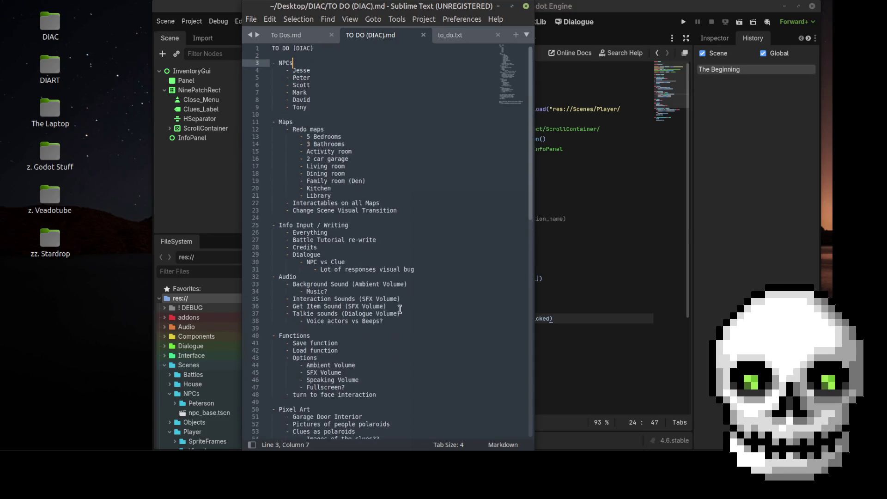
pyautogui.click(319, 107)
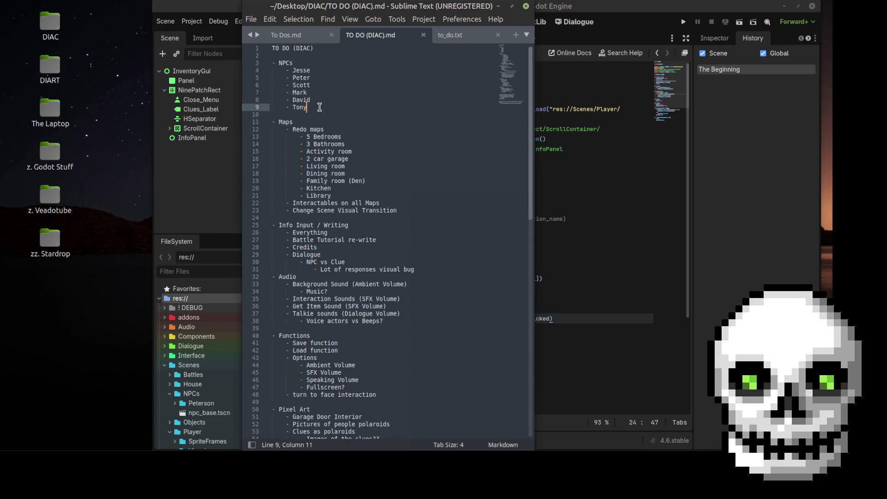
pyautogui.press('Return')
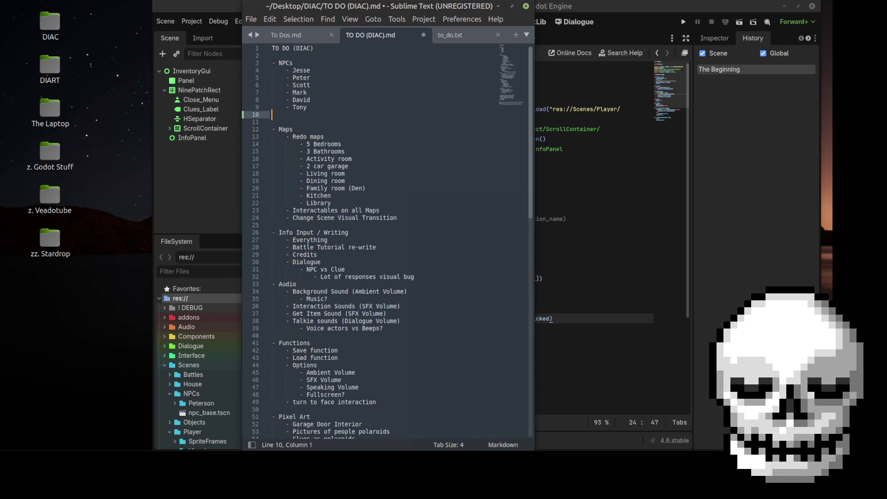
pyautogui.write('-')
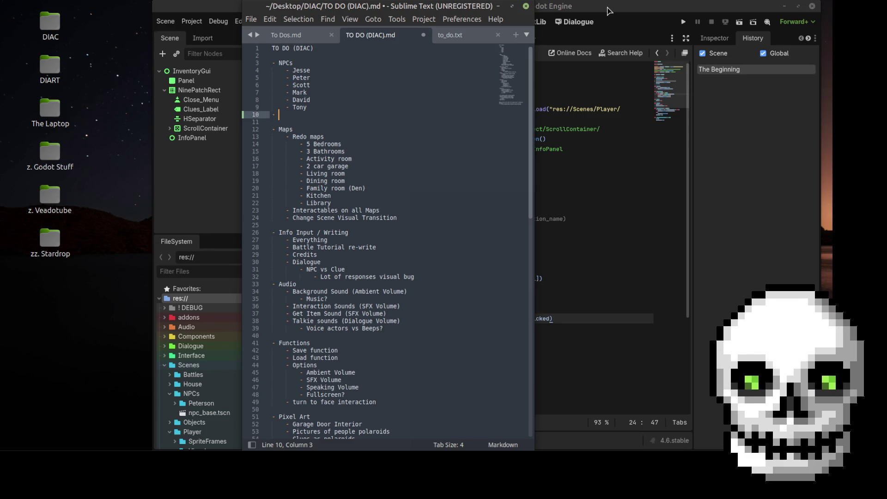
pyautogui.click(608, 7)
pyautogui.scroll(-3, 212, 368)
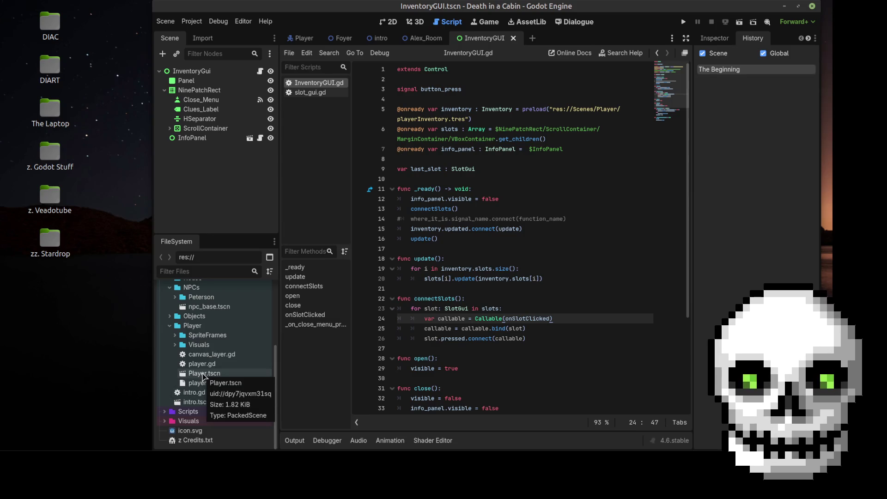
# - Open player.gd and select its character preload constants, JAMES through TONY
pyautogui.click(201, 366)
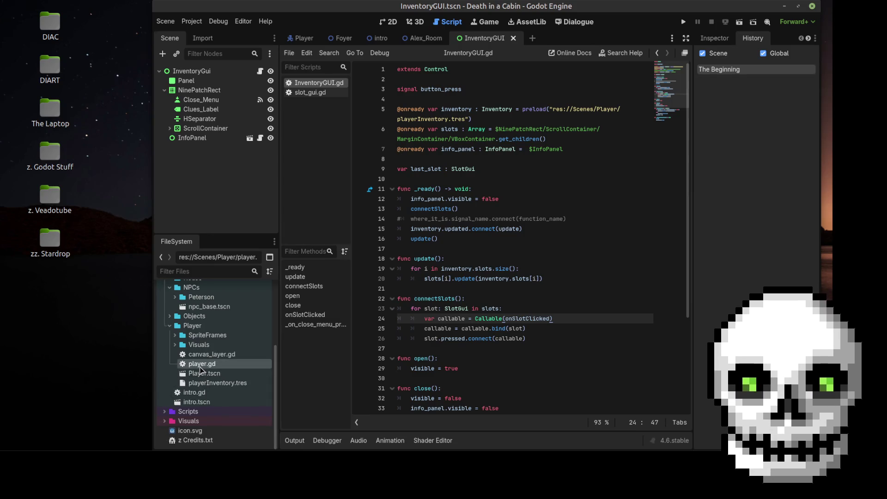
pyautogui.doubleClick(201, 364)
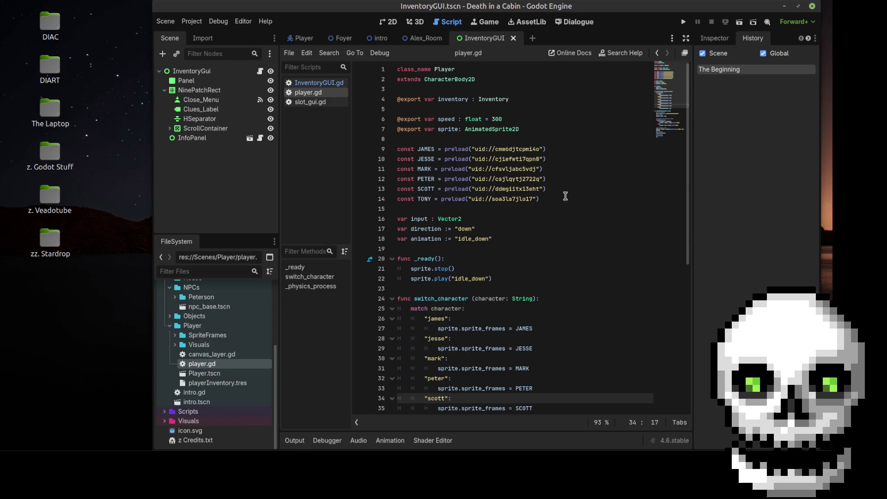
pyautogui.moveTo(559, 199)
pyautogui.mouseDown()
pyautogui.moveTo(396, 157)
pyautogui.moveTo(396, 146)
pyautogui.mouseUp()
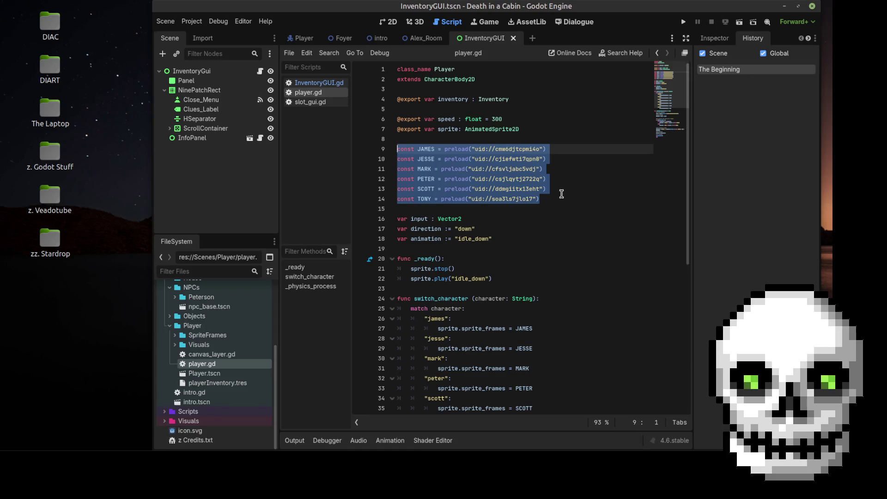
pyautogui.scroll(-8, 562, 193)
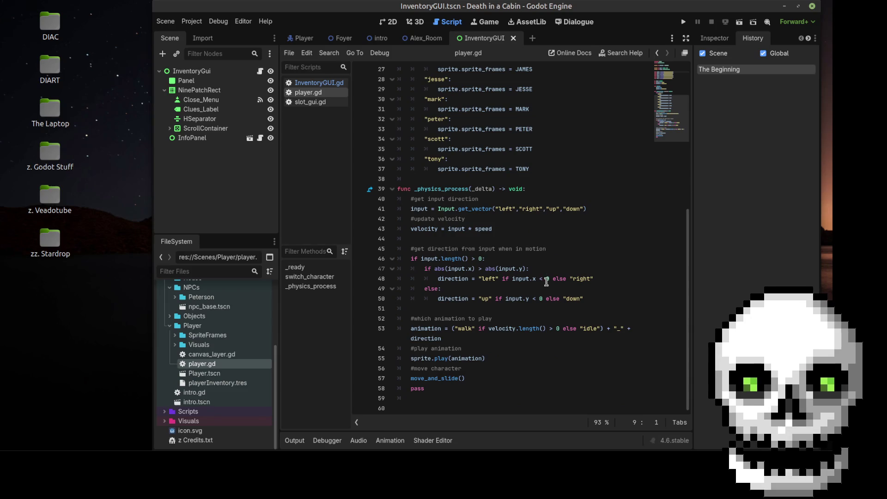
pyautogui.scroll(8, 550, 281)
pyautogui.scroll(-2, 551, 285)
pyautogui.scroll(2, 551, 285)
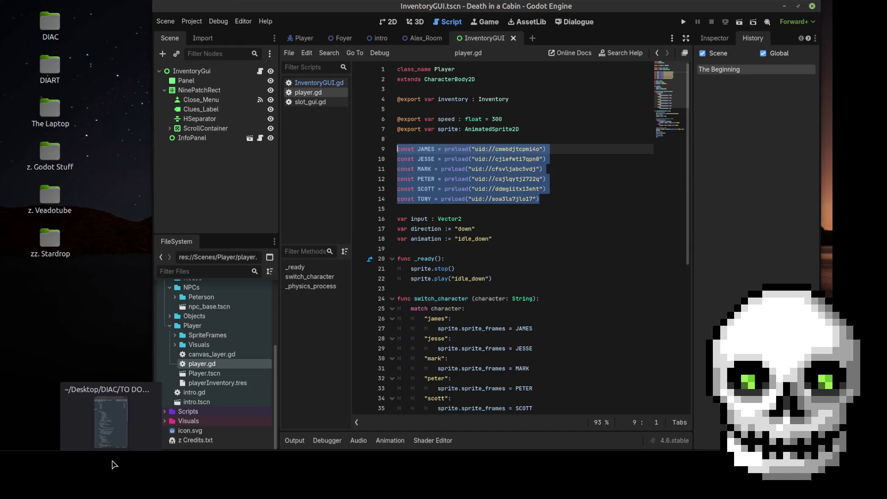
# - Type 'Available NPC function' on the new bullet, then cut that line out
pyautogui.click(115, 464)
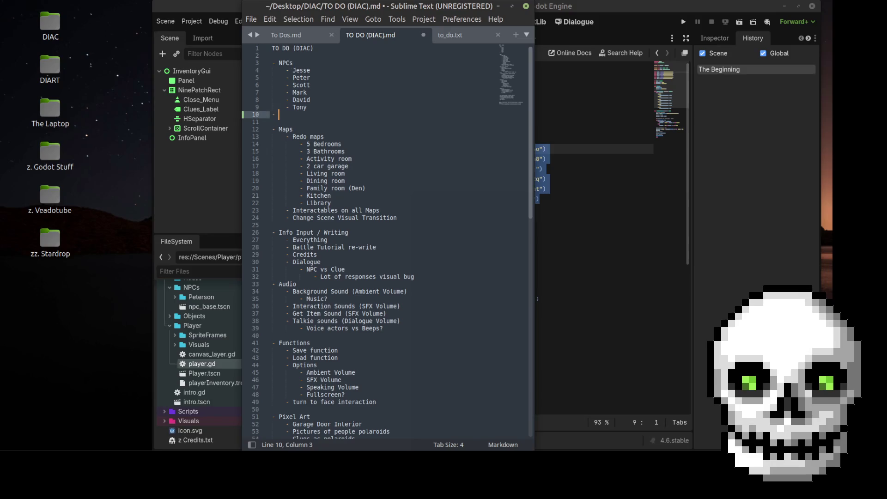
pyautogui.write('Availa')
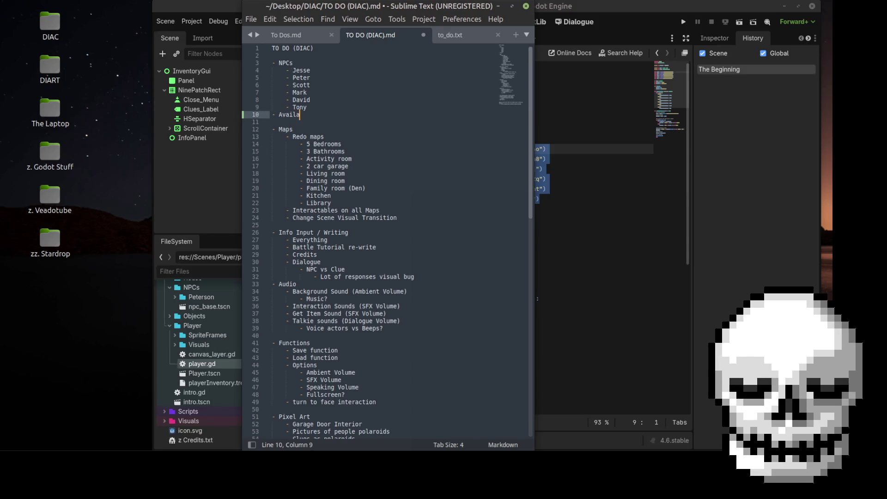
pyautogui.write('ble NPC')
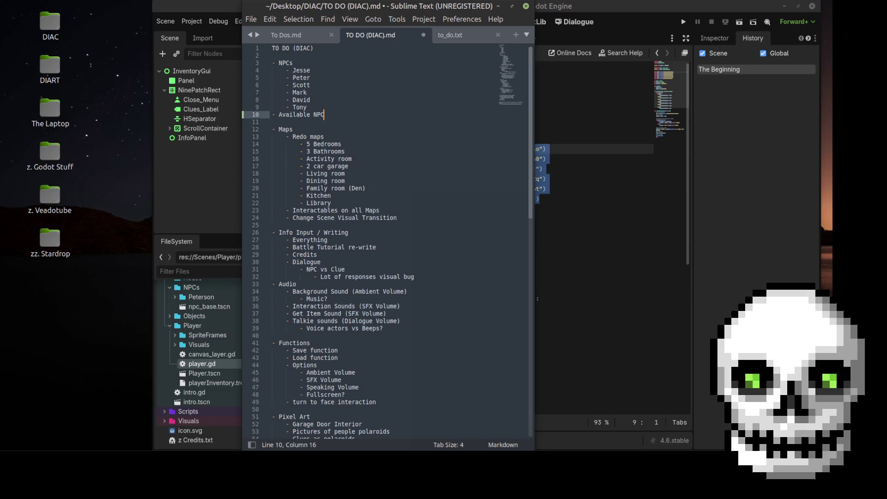
pyautogui.write(' function')
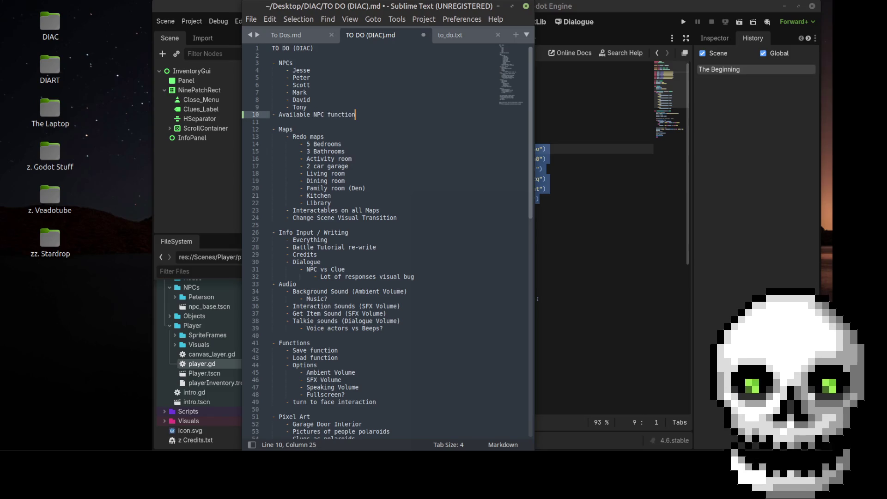
pyautogui.click(249, 116)
pyautogui.hotkey('shift', 'End')
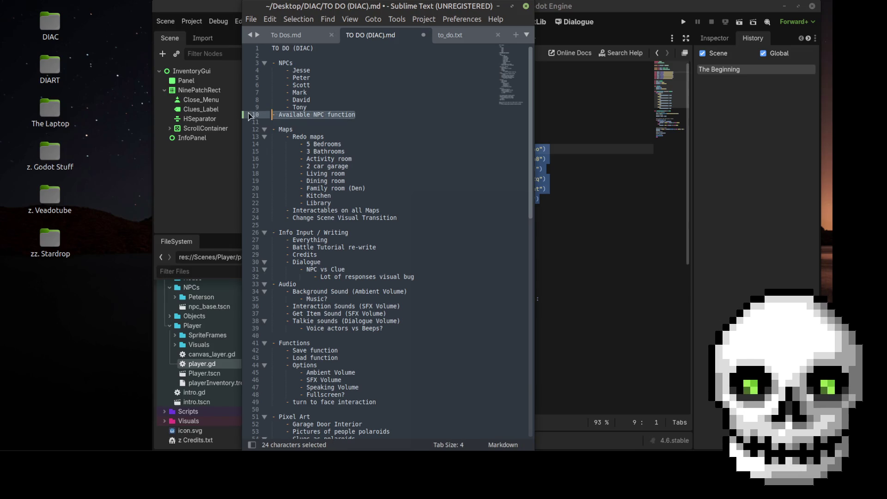
pyautogui.hotkey('ctrl', 'x')
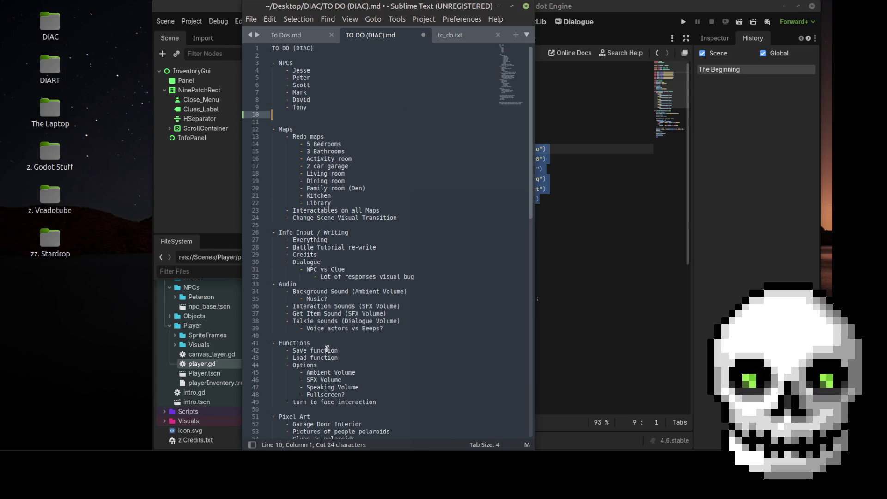
pyautogui.press('BackSpace')
# - Paste 'Available NPC function' as the first indented item under Functions
pyautogui.click(318, 336)
pyautogui.press('Return')
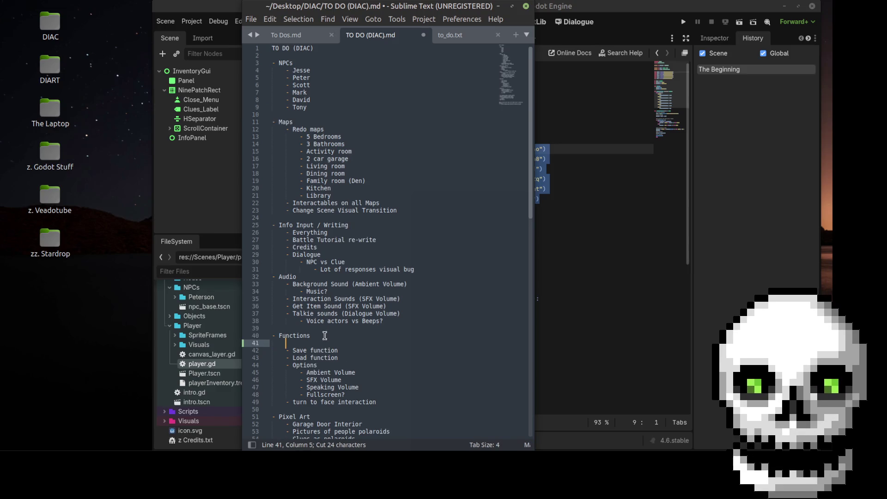
pyautogui.press('Tab')
pyautogui.hotkey('ctrl', 'v')
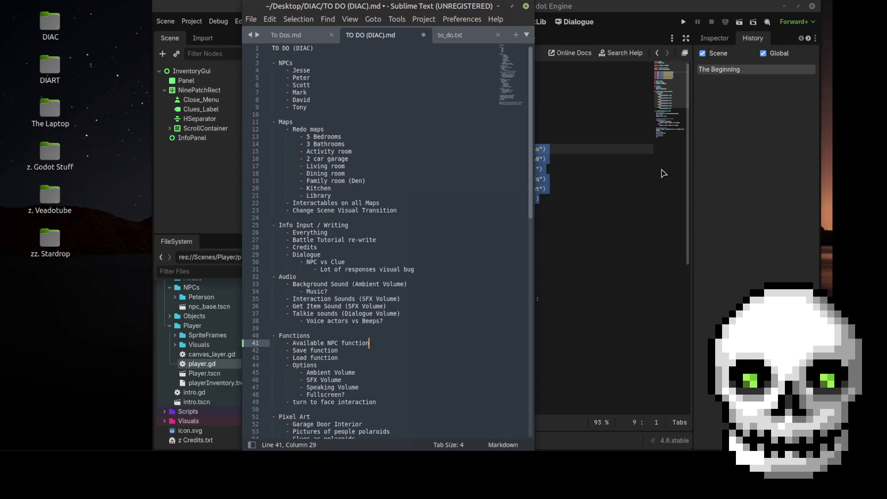
pyautogui.click(570, 185)
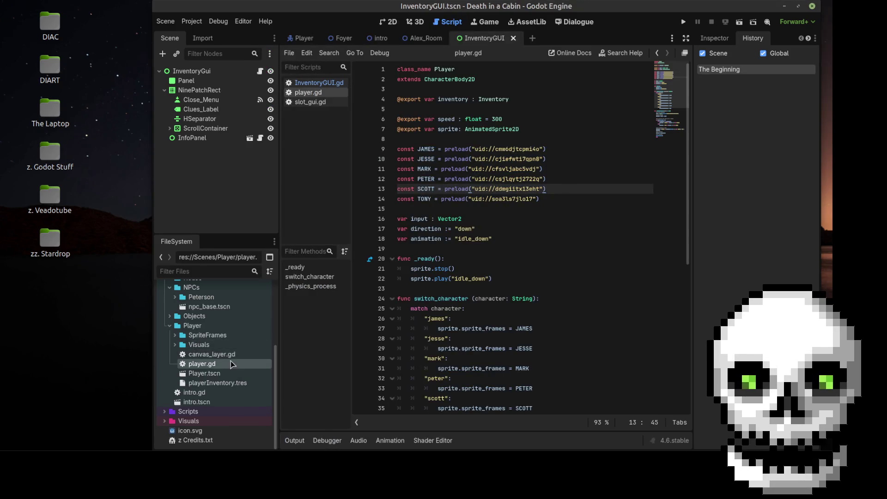
# - Collapse Scenes, expand Interface > Menus, and open save_menu.gd
pyautogui.scroll(3, 196, 358)
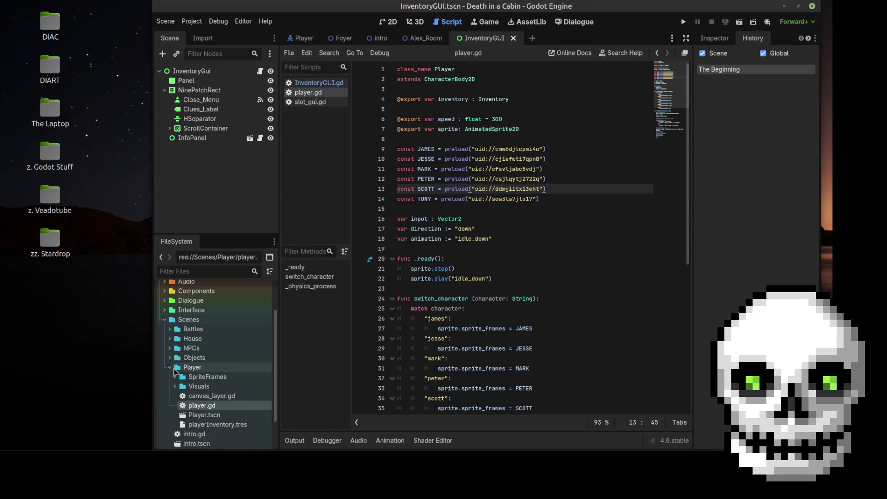
pyautogui.click(165, 320)
pyautogui.scroll(2, 165, 344)
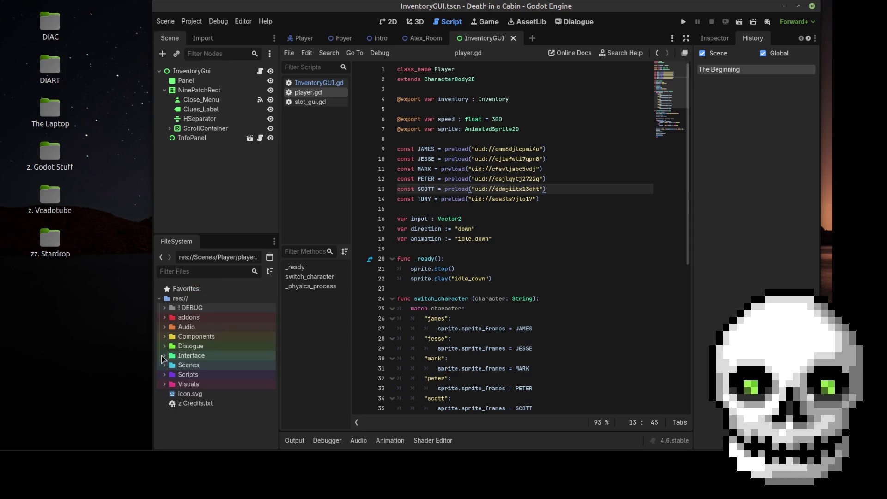
pyautogui.click(164, 356)
pyautogui.click(170, 375)
pyautogui.scroll(-5, 194, 378)
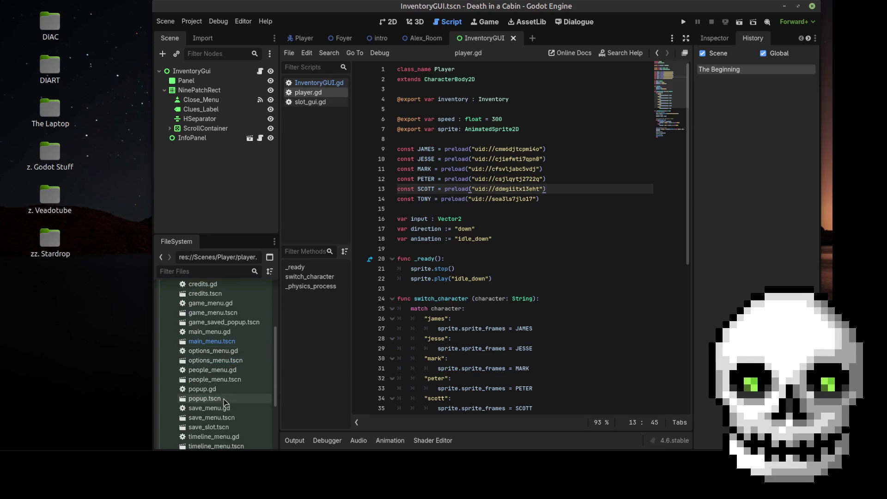
pyautogui.doubleClick(209, 409)
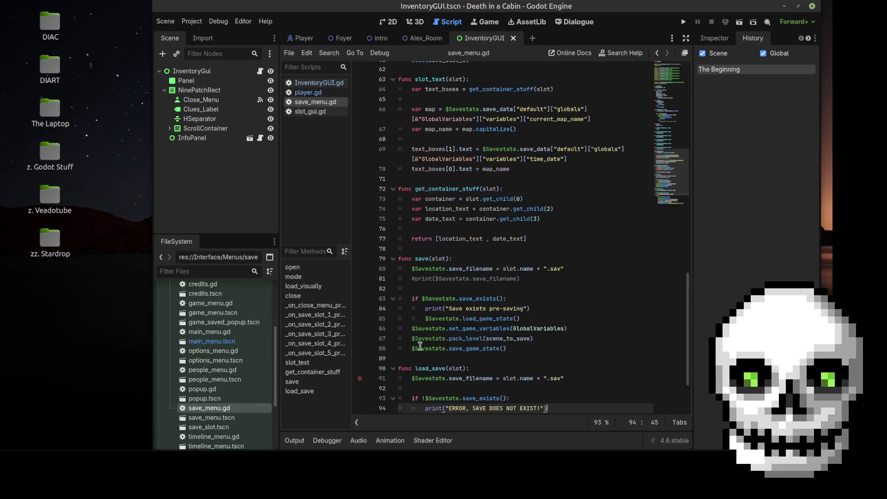
# - Read through save_menu.gd's save and load functions, then return to the to-do list
pyautogui.click(572, 224)
pyautogui.scroll(-3, 573, 221)
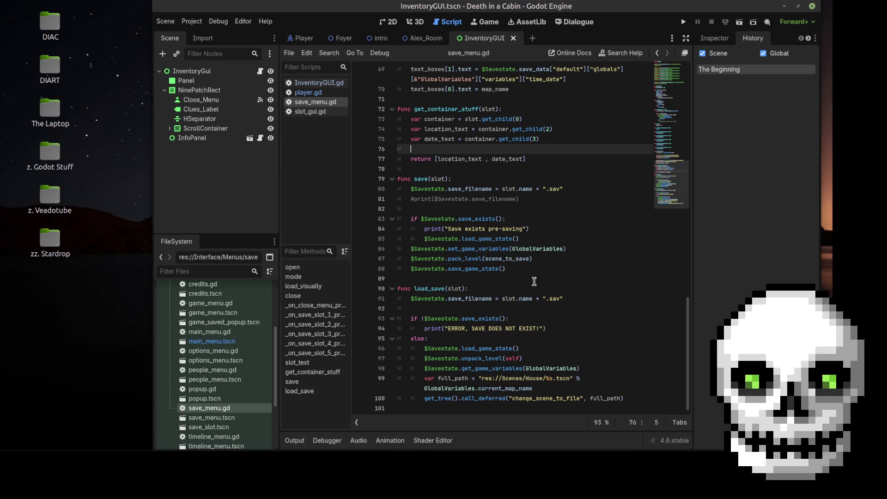
pyautogui.scroll(1, 534, 280)
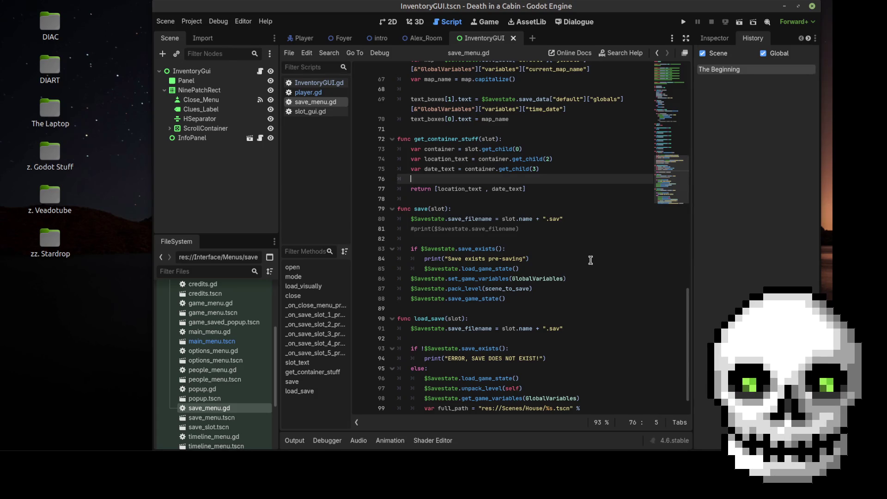
pyautogui.scroll(6, 591, 260)
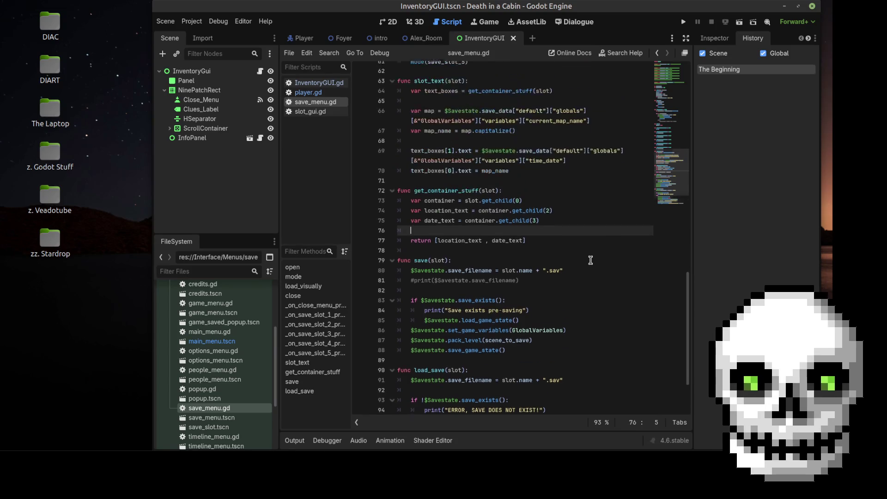
pyautogui.scroll(2, 592, 255)
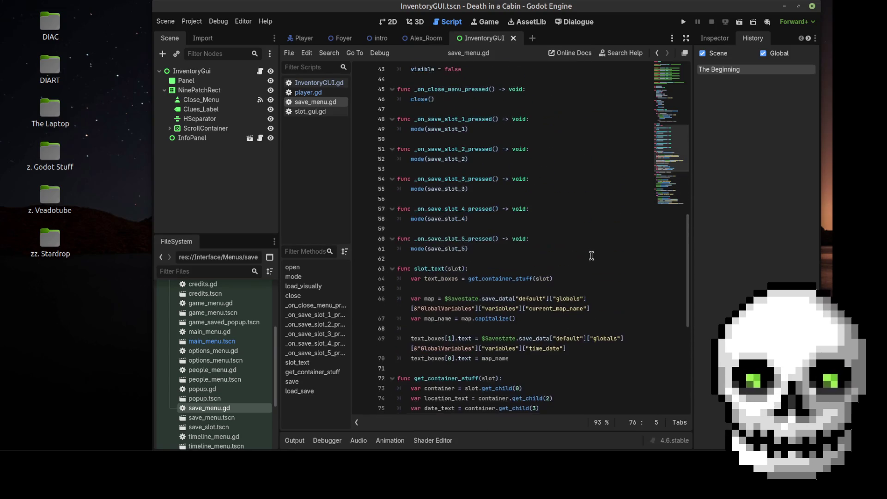
pyautogui.scroll(5, 592, 256)
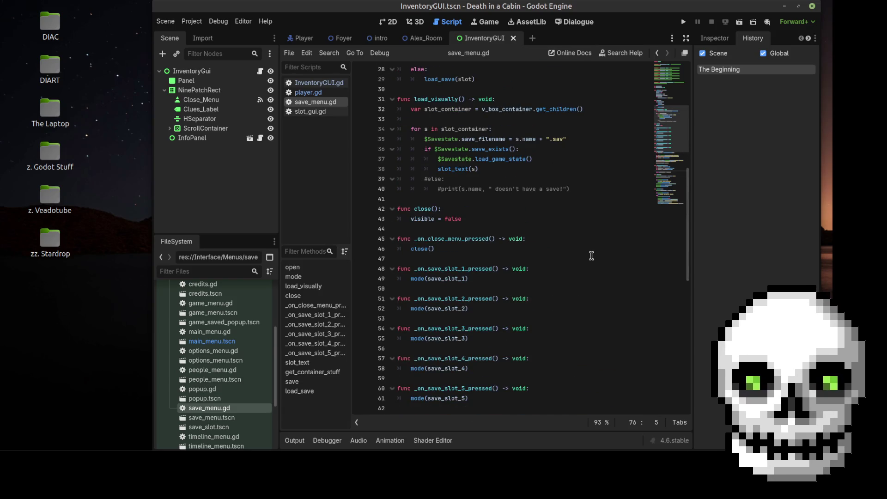
pyautogui.scroll(7, 591, 255)
pyautogui.scroll(3, 592, 256)
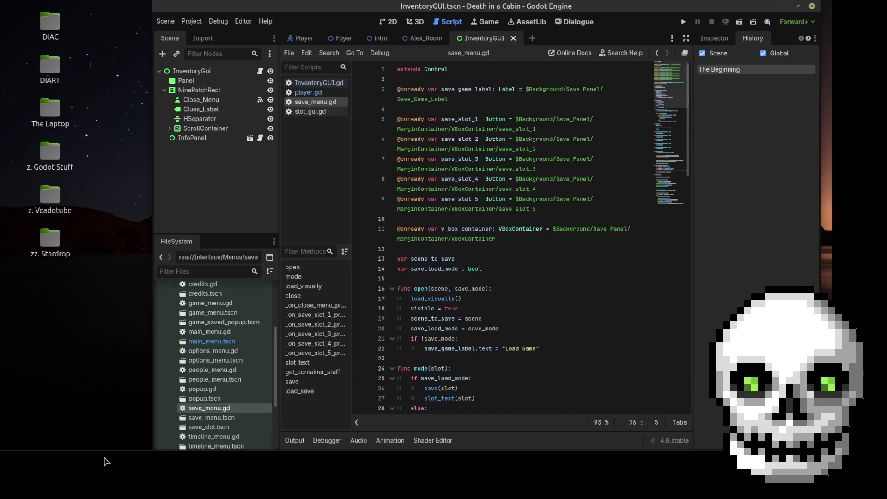
pyautogui.click(107, 462)
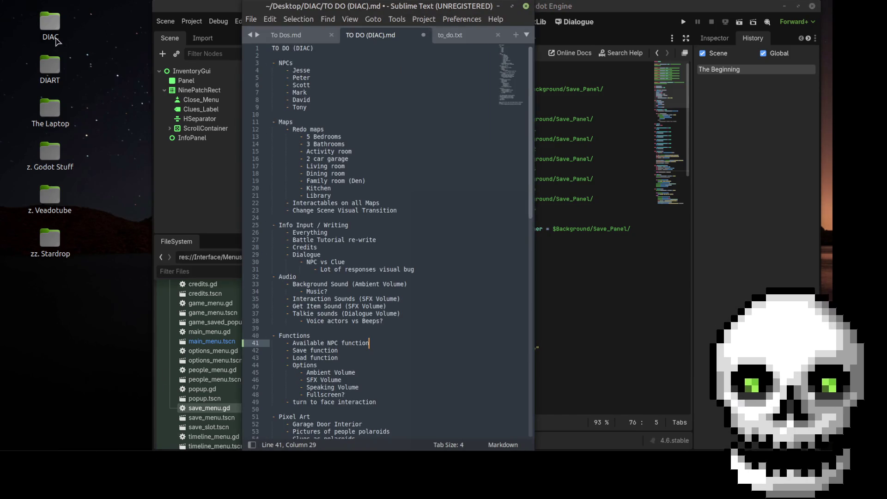
pyautogui.doubleClick(51, 21)
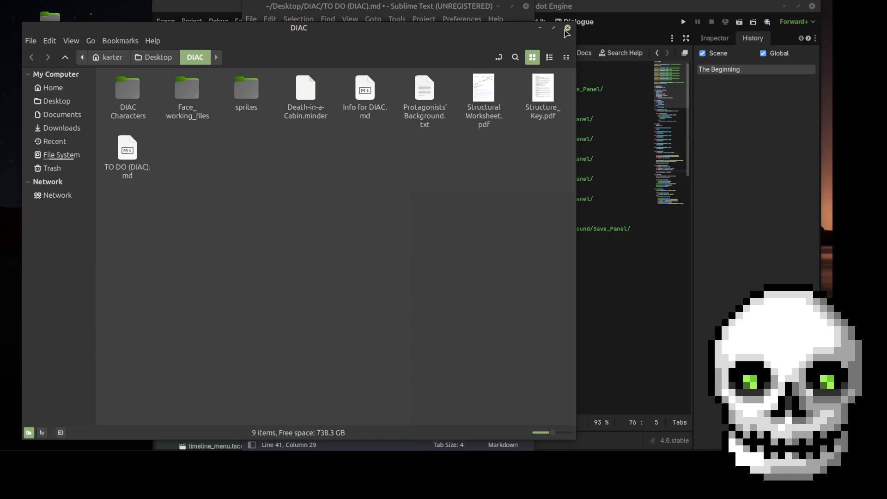
pyautogui.click(567, 27)
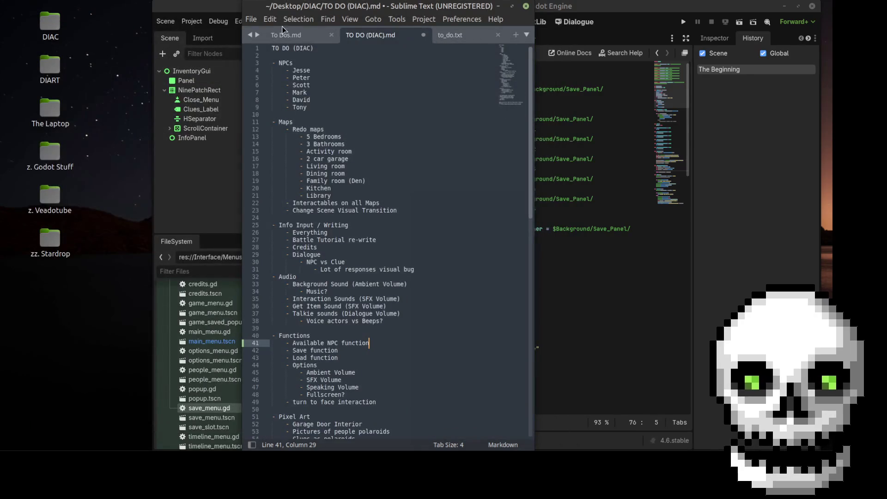
pyautogui.moveTo(243, 48); pyautogui.dragTo(4, 58)
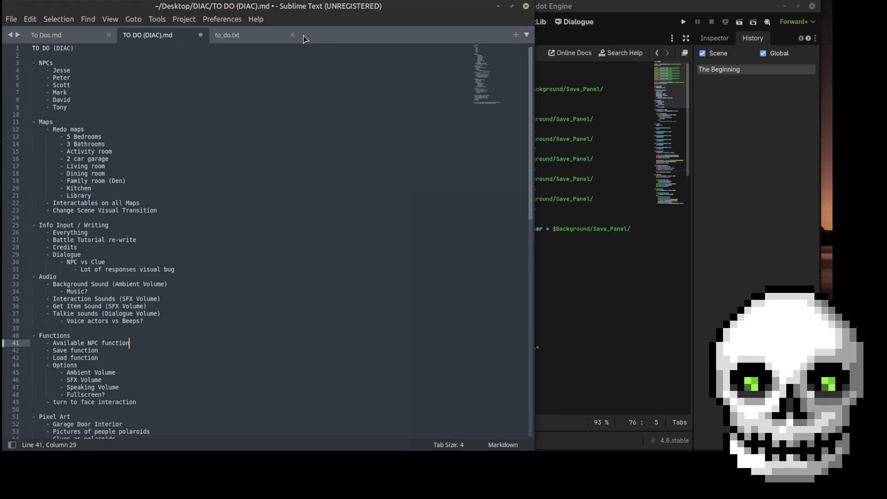
# - Create a new document titled 'Done List (DIAC)'
pyautogui.click(515, 35)
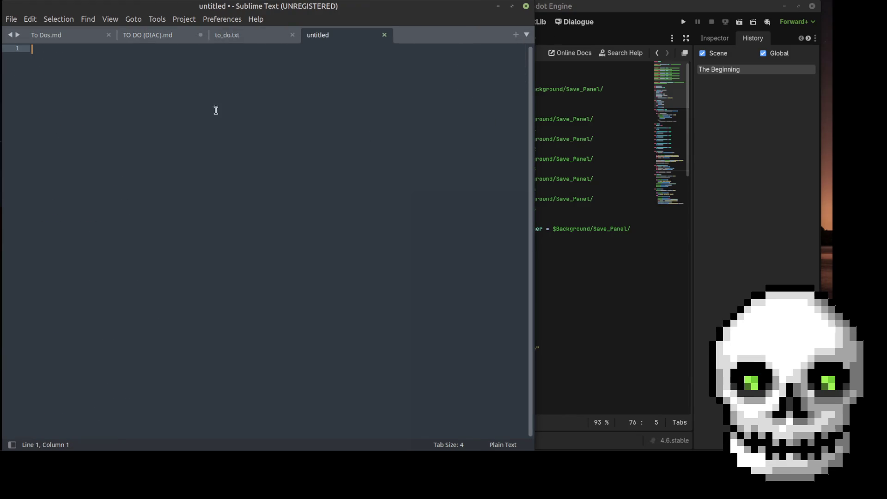
pyautogui.write('Done List (')
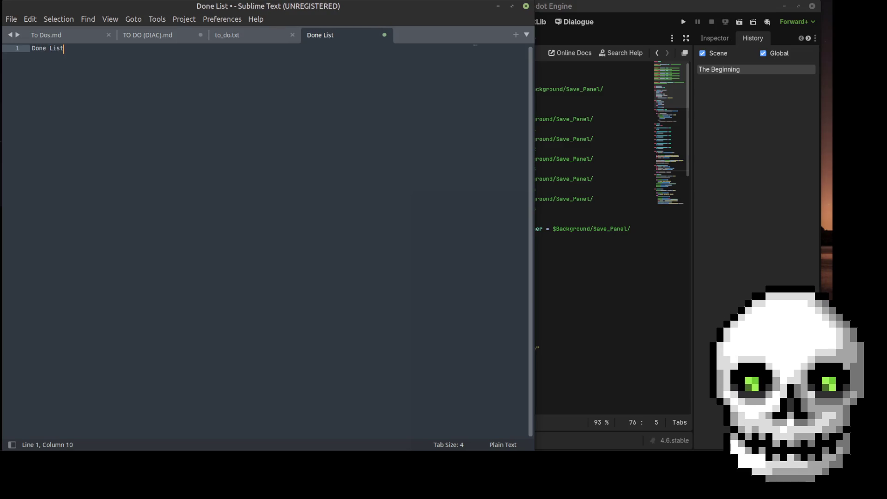
pyautogui.press('BackSpace')
pyautogui.write('DIAC')
pyautogui.press('Right')
pyautogui.press('Return')
pyautogui.press('Return')
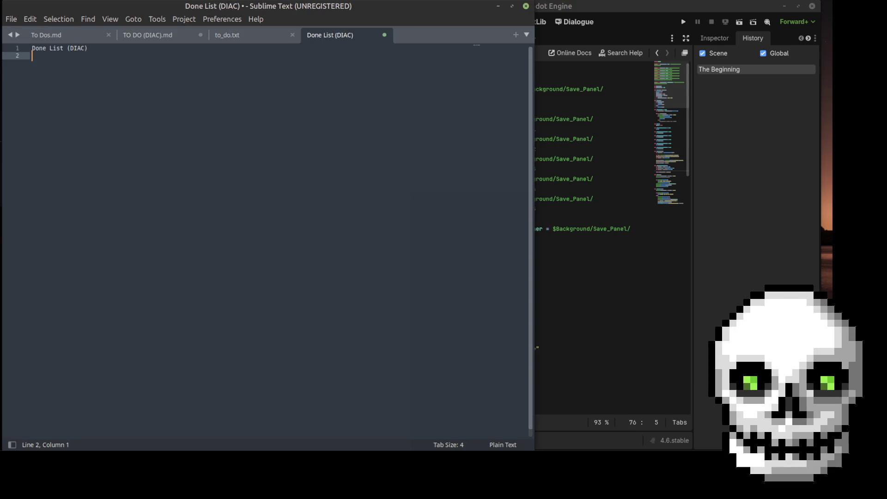
# - Move the Save function and Load function lines from TO DO into the Done List
pyautogui.click(152, 35)
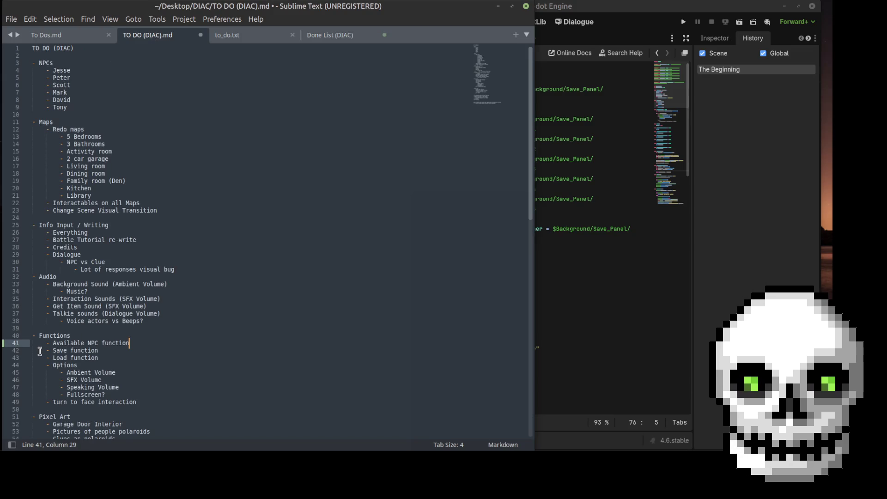
pyautogui.moveTo(106, 358)
pyautogui.mouseDown()
pyautogui.moveTo(14, 355)
pyautogui.moveTo(46, 353)
pyautogui.mouseUp()
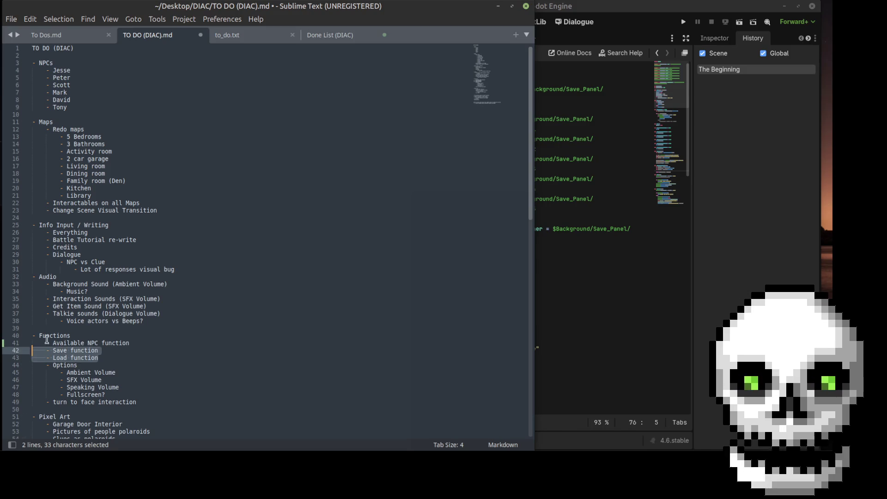
pyautogui.hotkey('ctrl', 'x')
pyautogui.click(337, 36)
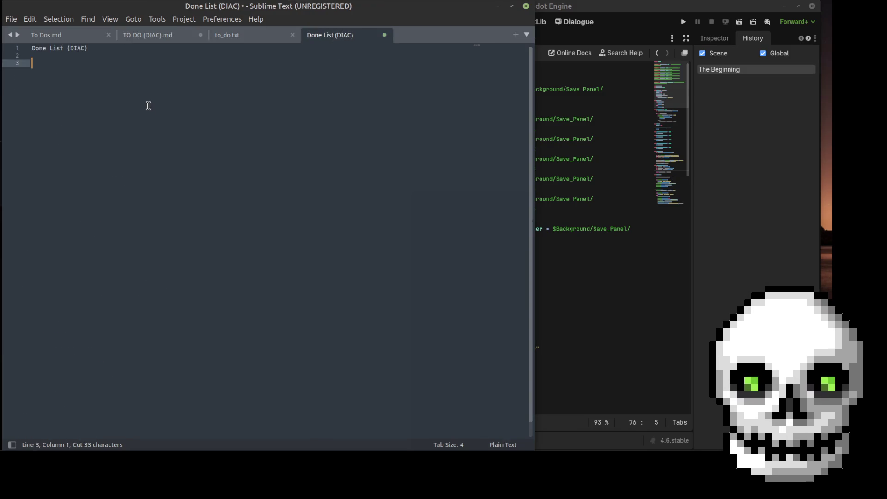
pyautogui.hotkey('ctrl', 'v')
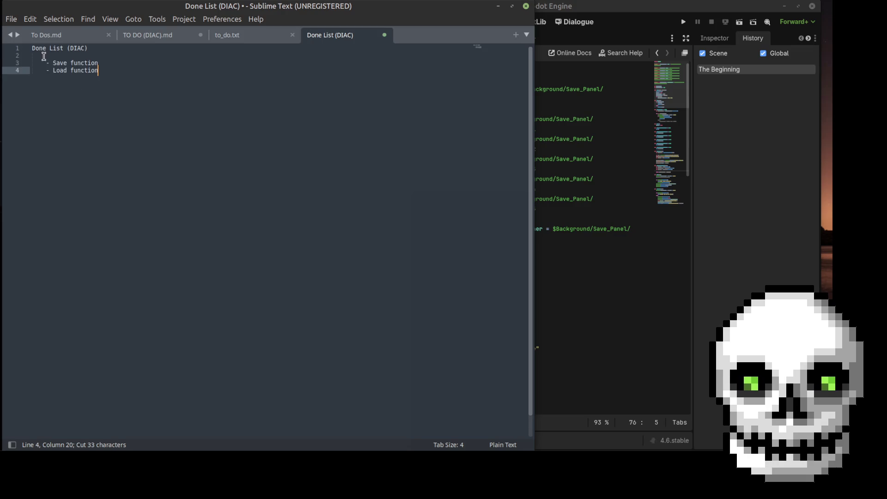
pyautogui.click(43, 55)
# - Remove the leftover blank line under Functions, then close Godot's InventoryGUI scene
pyautogui.click(155, 37)
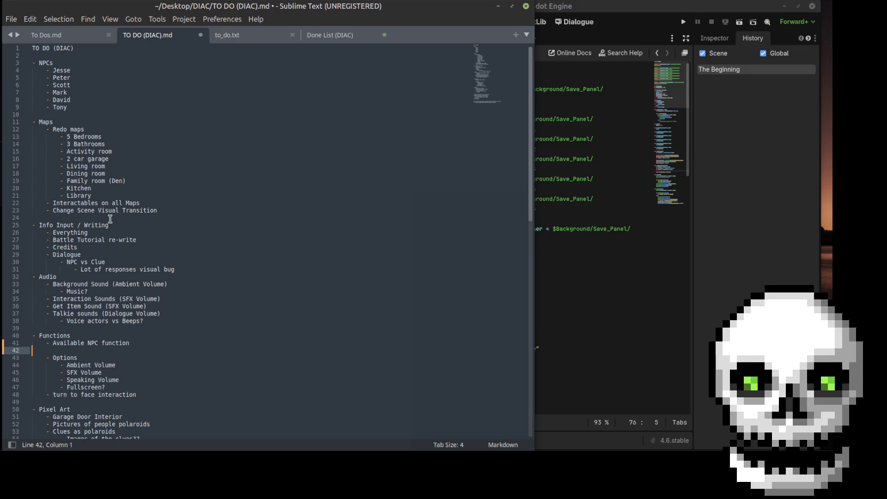
pyautogui.press('BackSpace')
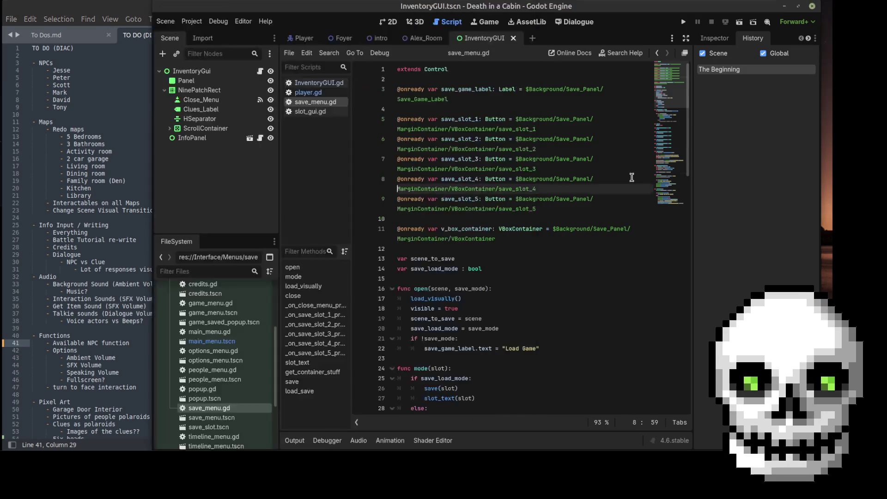
pyautogui.click(632, 177)
pyautogui.click(514, 38)
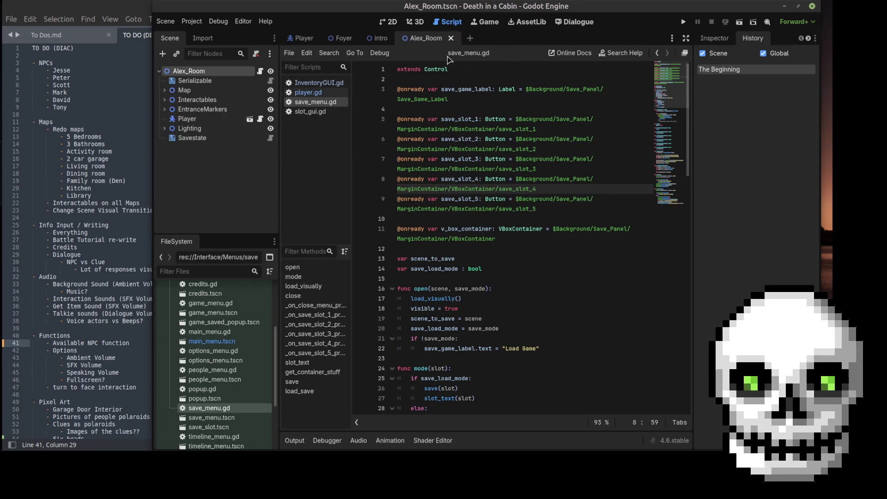
pyautogui.click(391, 22)
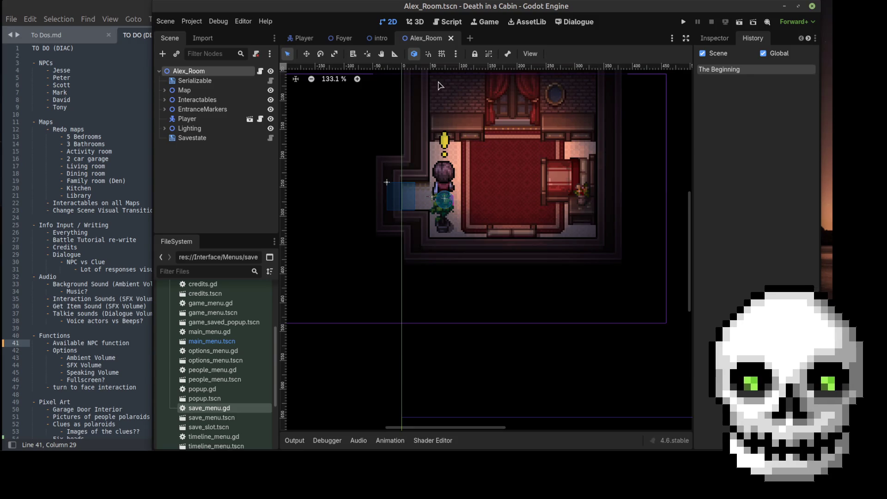
# - Collapse the Interface folder and expand Scenes > House in the FileSystem dock
pyautogui.click(375, 41)
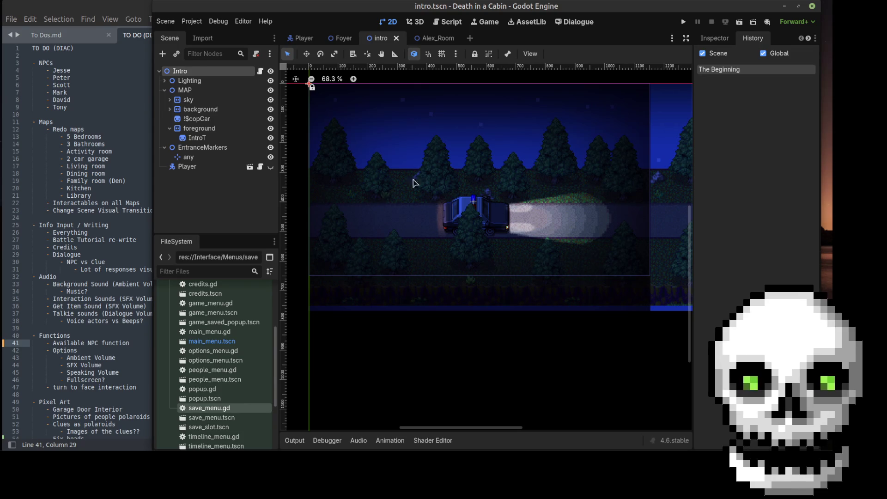
pyautogui.click(342, 39)
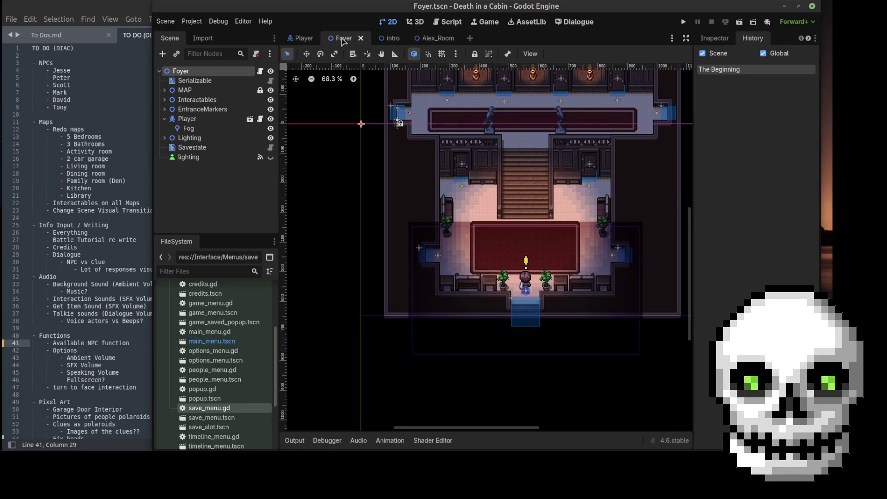
pyautogui.scroll(5, 185, 372)
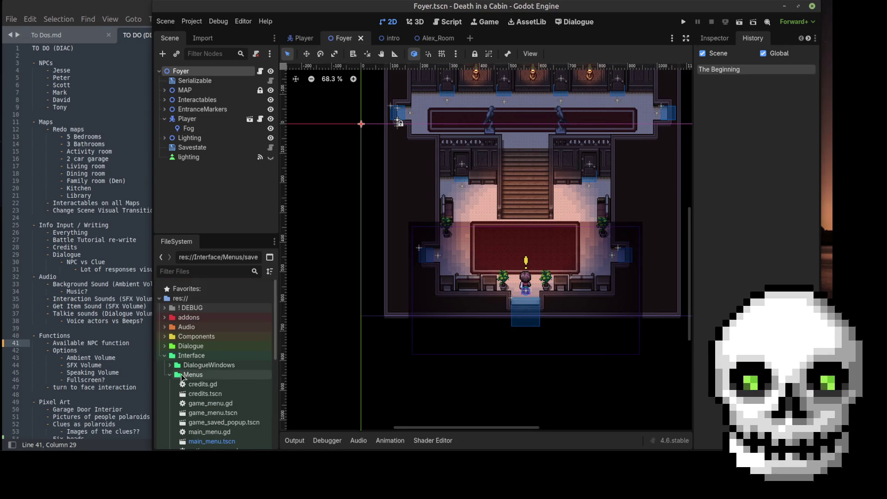
pyautogui.click(170, 375)
pyautogui.click(165, 355)
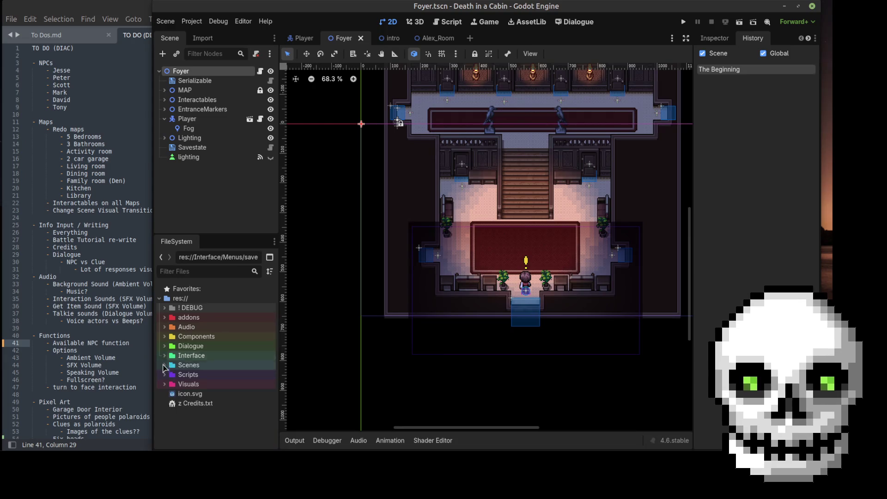
pyautogui.click(165, 365)
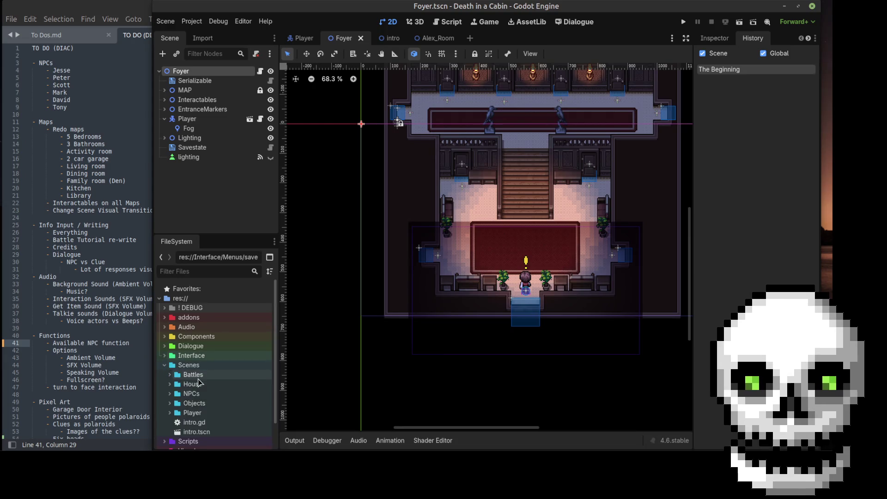
pyautogui.click(170, 385)
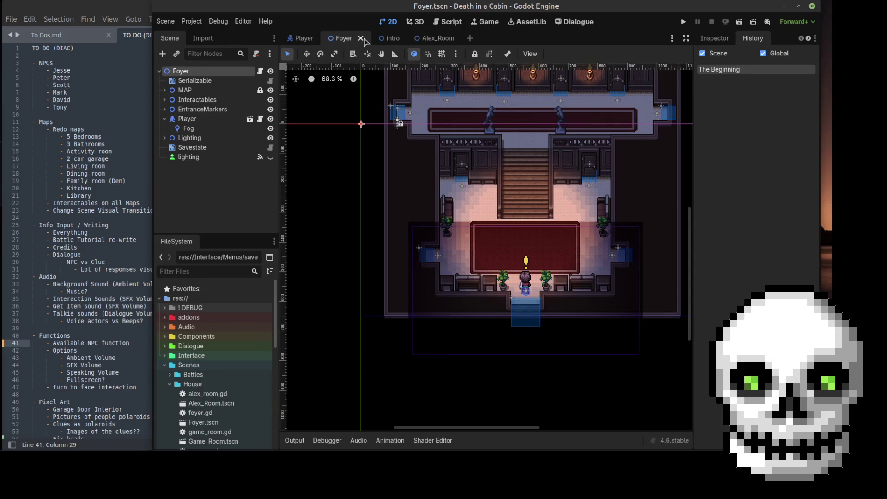
# - Close the Foyer, Player, intro and Alex_Room scene tabs
pyautogui.click(361, 38)
pyautogui.click(322, 38)
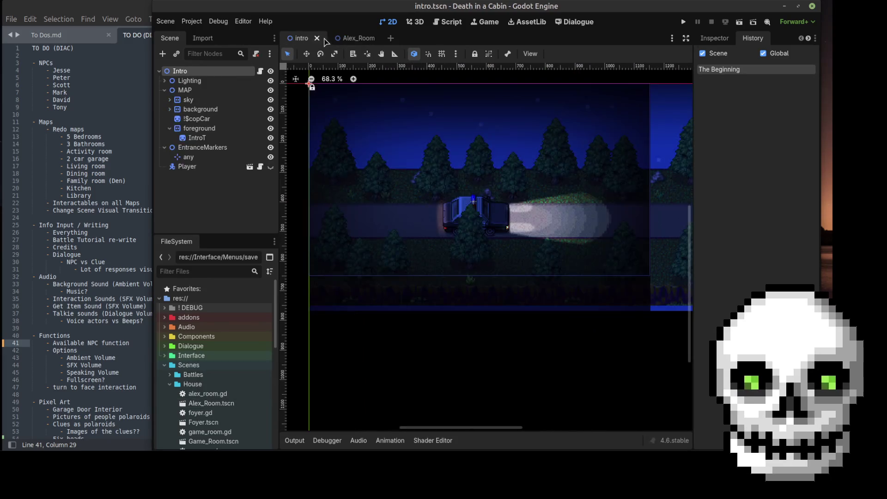
pyautogui.click(317, 39)
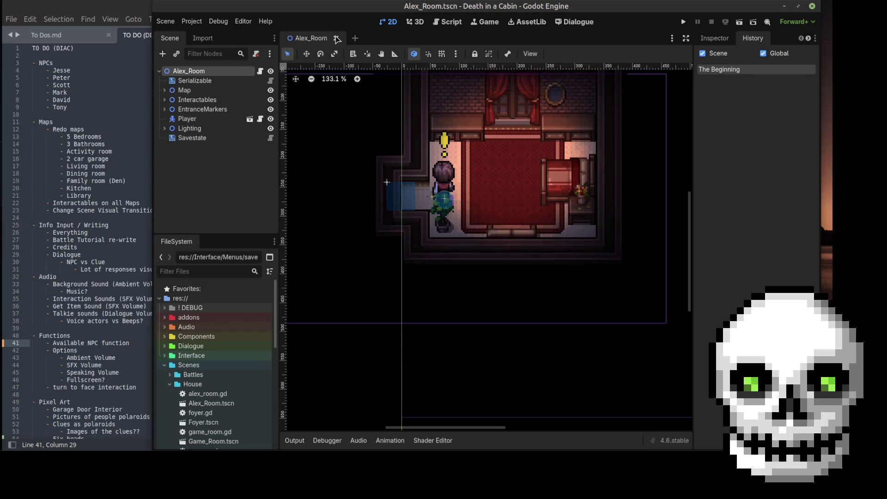
pyautogui.click(336, 38)
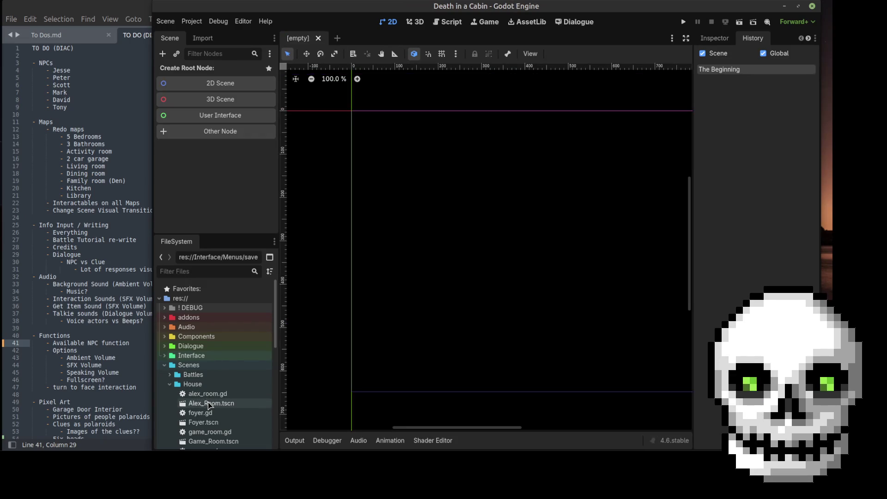
# - Open the Alex_Room, Foyer, Game_Room and Garage scenes
pyautogui.doubleClick(210, 404)
pyautogui.scroll(-1, 209, 405)
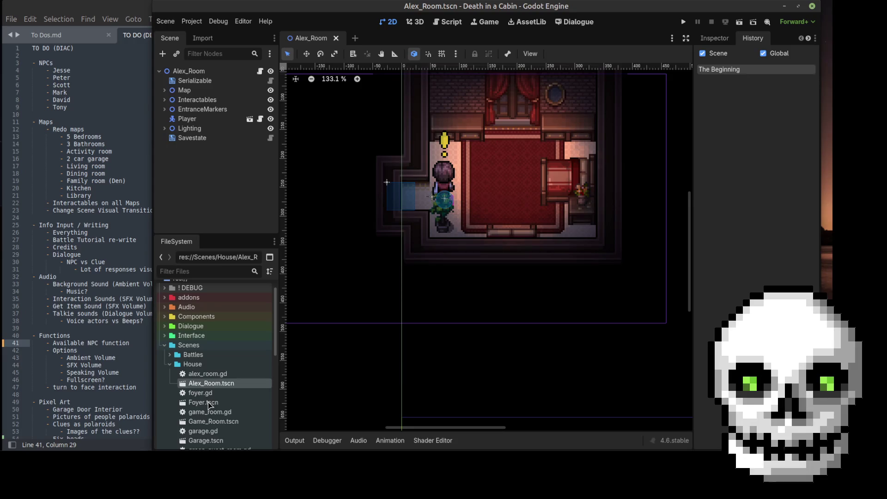
pyautogui.doubleClick(204, 403)
pyautogui.scroll(-2, 205, 405)
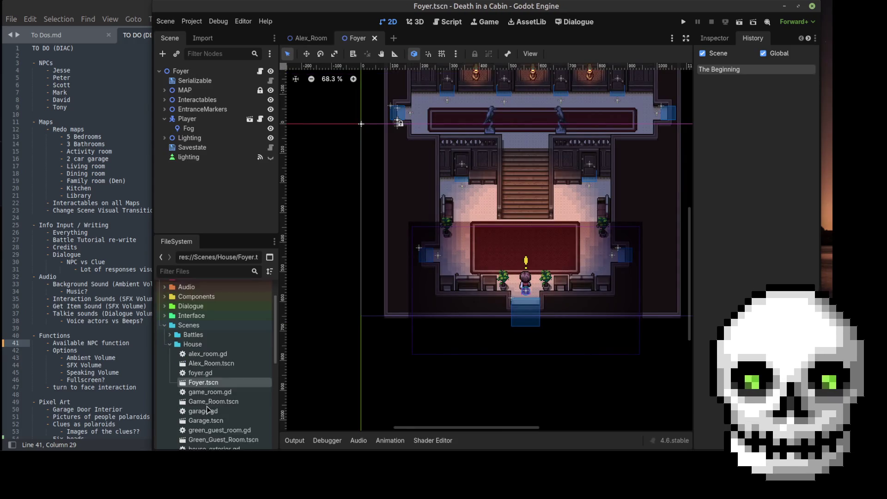
pyautogui.doubleClick(211, 382)
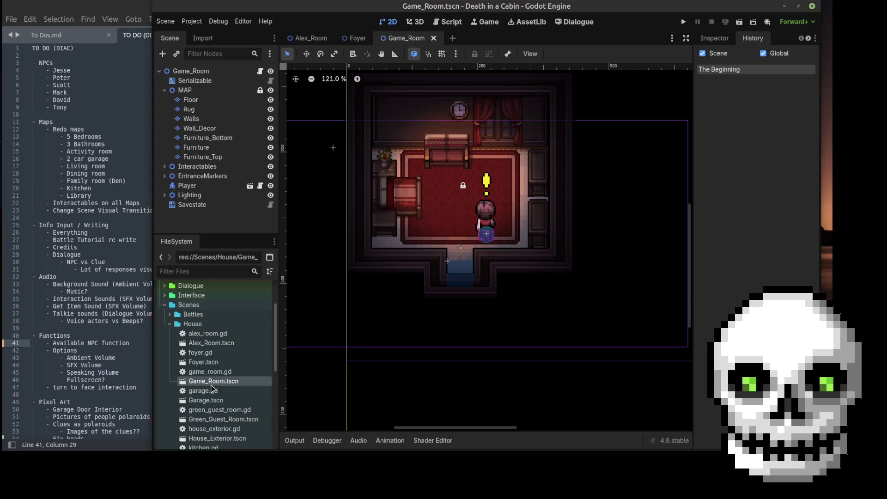
pyautogui.scroll(-1, 211, 390)
pyautogui.doubleClick(207, 381)
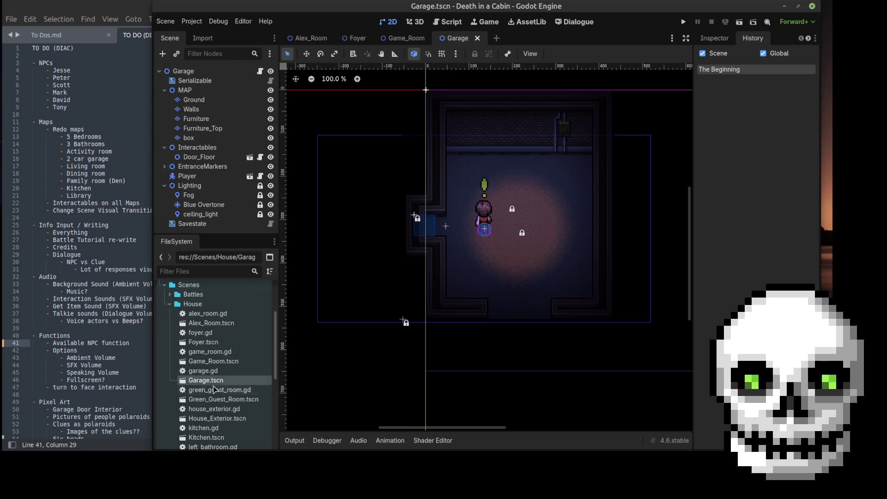
# - Open the Green_Guest_Room, Kitchen, House_Exterior and Left_Bathroom scenes
pyautogui.doubleClick(215, 399)
pyautogui.scroll(-1, 215, 401)
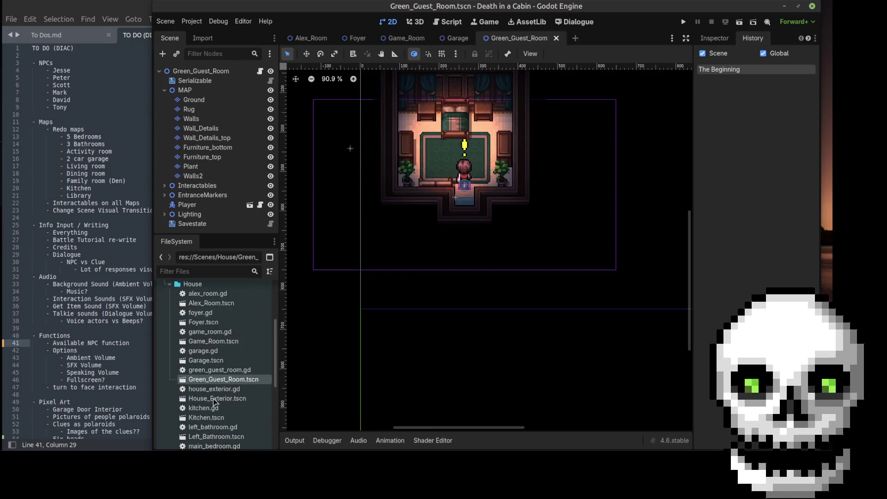
pyautogui.scroll(-1, 213, 401)
pyautogui.doubleClick(213, 399)
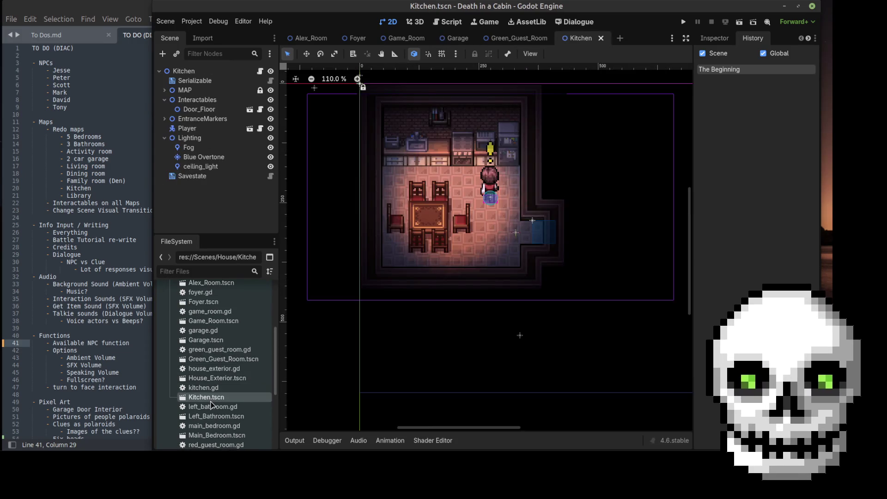
pyautogui.doubleClick(209, 380)
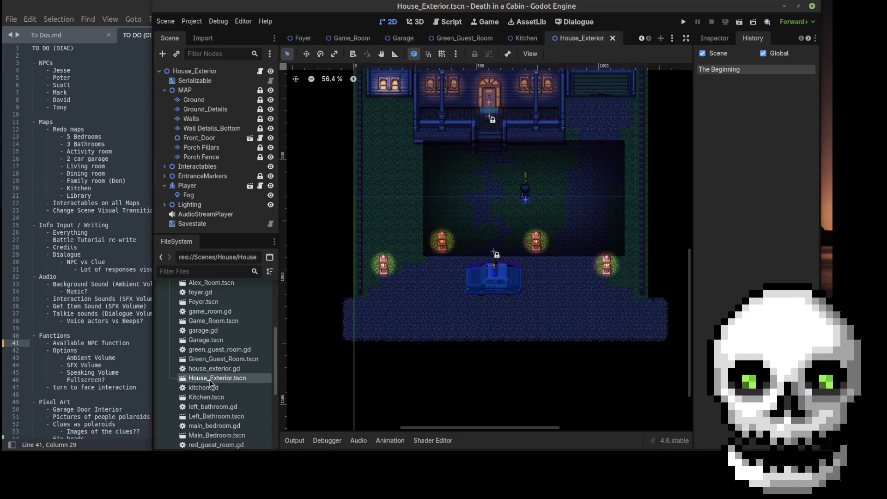
pyautogui.click(219, 416)
pyautogui.doubleClick(219, 416)
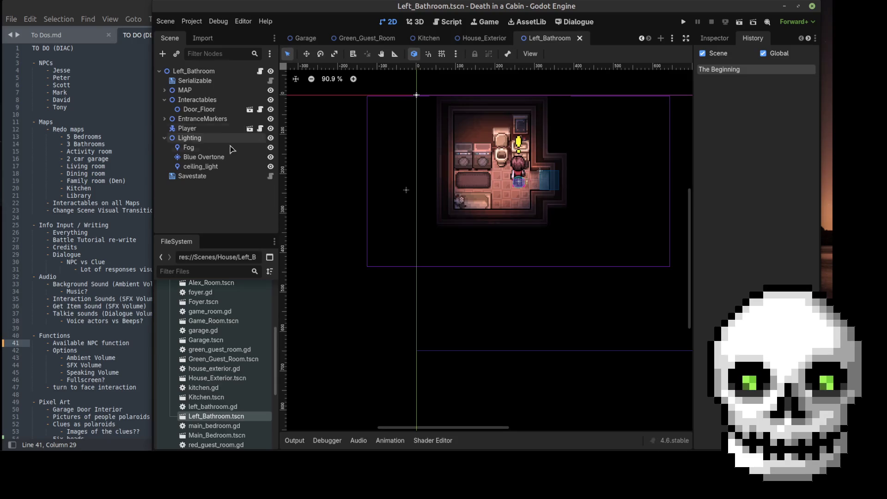
# - Hide the Lighting group in Left_Bathroom, keeping the Player visible
pyautogui.click(466, 165)
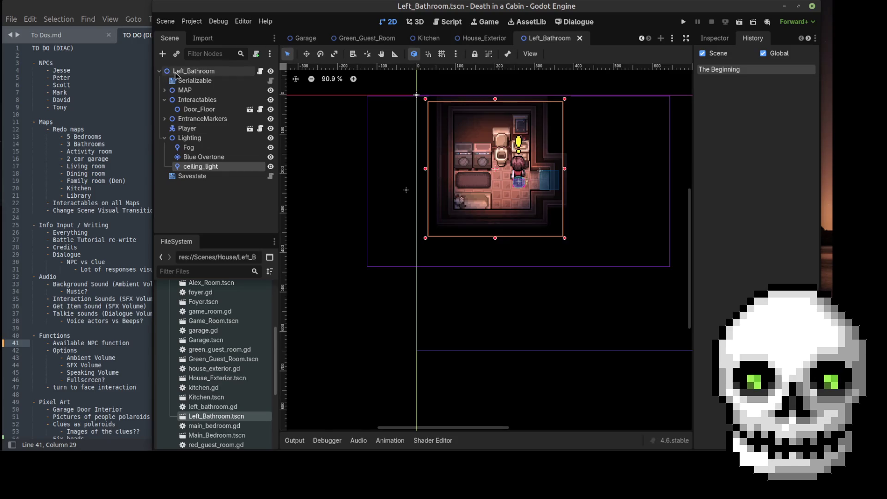
pyautogui.click(270, 128)
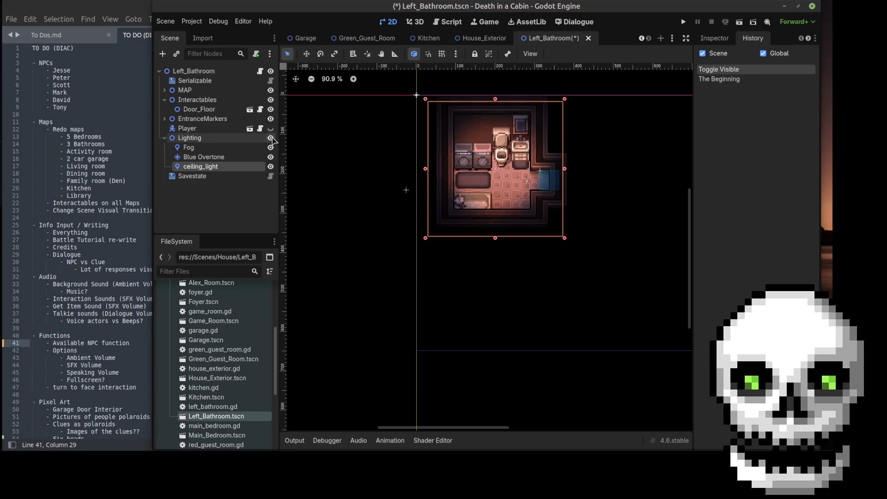
pyautogui.click(270, 138)
pyautogui.click(271, 129)
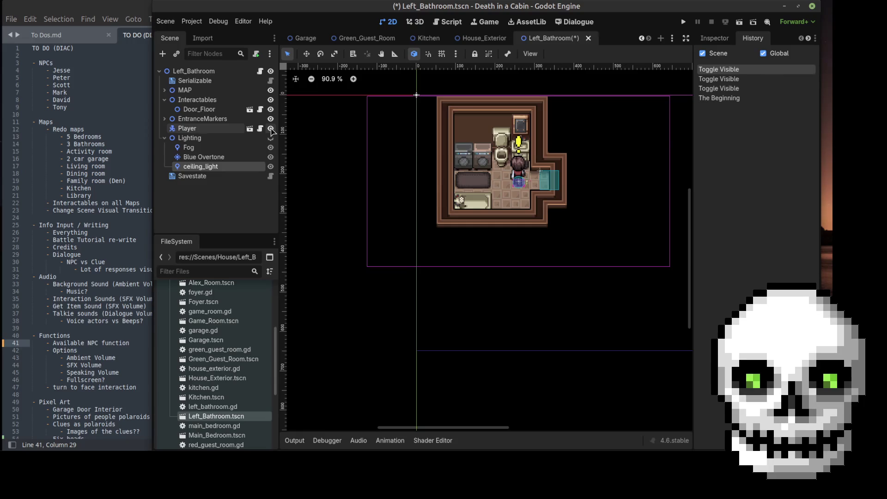
# - Erase the washing machines and fixtures on the Furniture layer, save, then undo the erasures
pyautogui.click(164, 90)
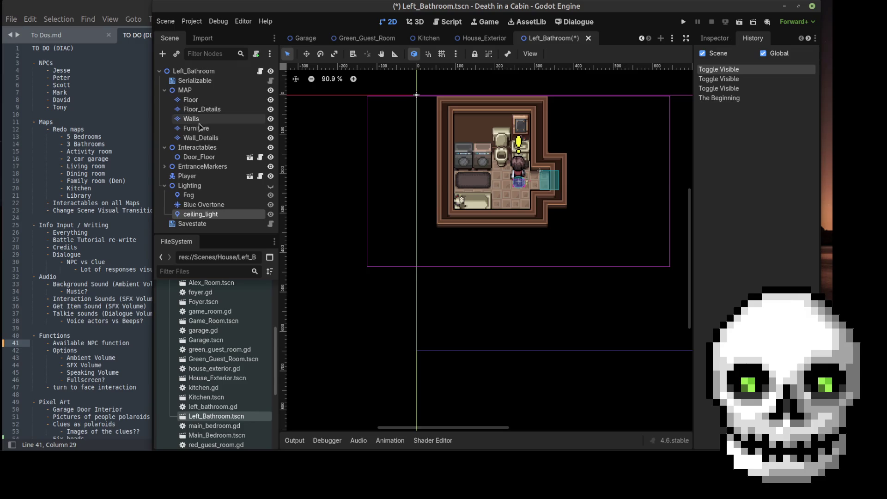
pyautogui.click(201, 138)
pyautogui.click(201, 131)
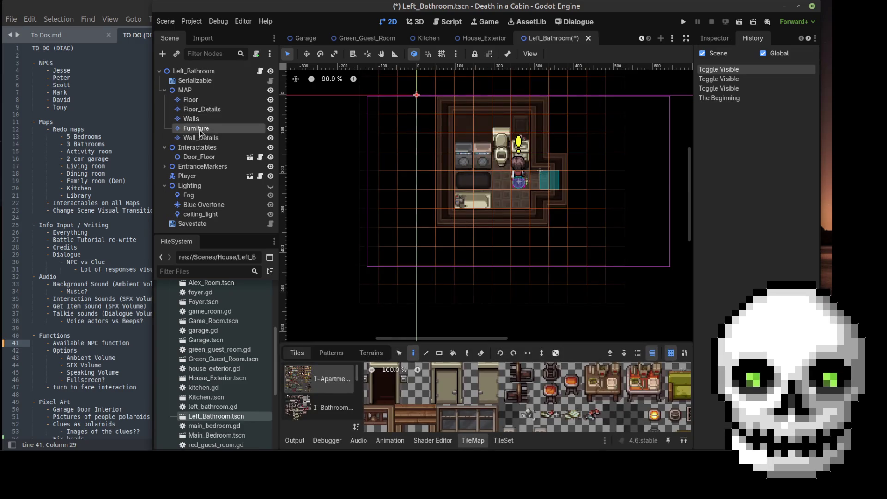
pyautogui.click(481, 353)
pyautogui.click(482, 157)
pyautogui.click(464, 158)
pyautogui.click(469, 149)
pyautogui.click(483, 147)
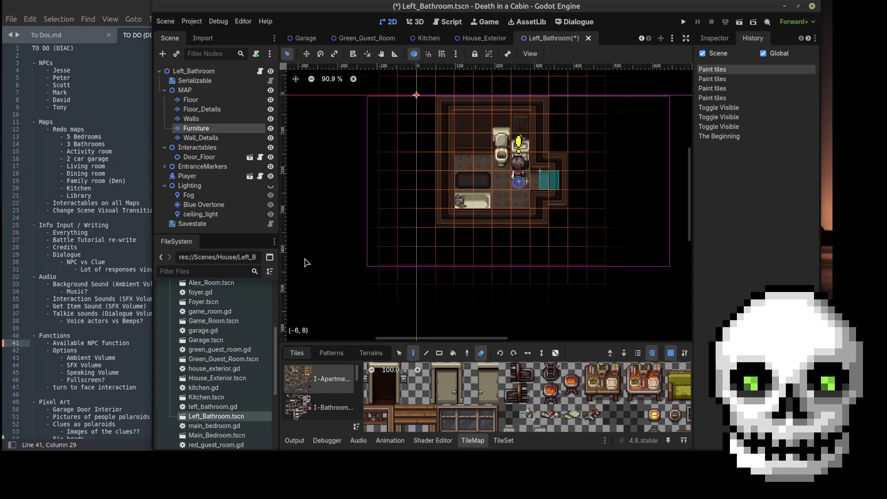
pyautogui.hotkey('ctrl', 's')
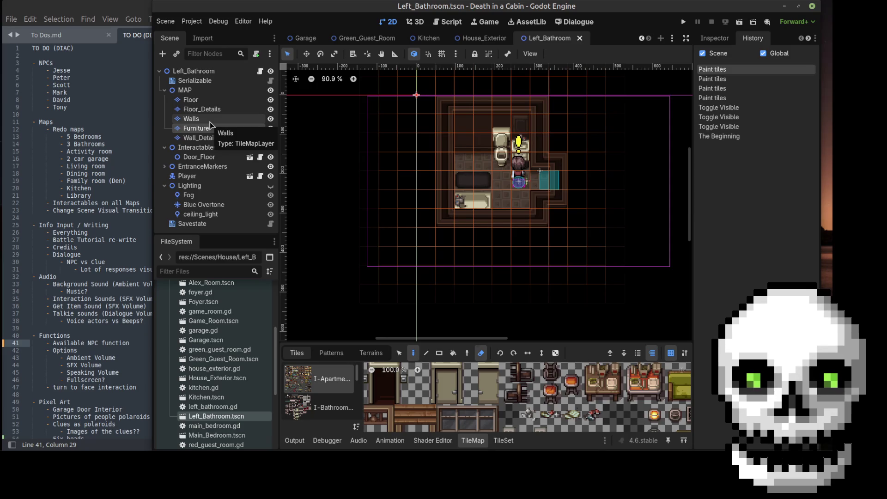
pyautogui.hotkey('ctrl', 'z')
pyautogui.hotkey('ctrl', 'z')
pyautogui.hotkey('ctrl', 'z')
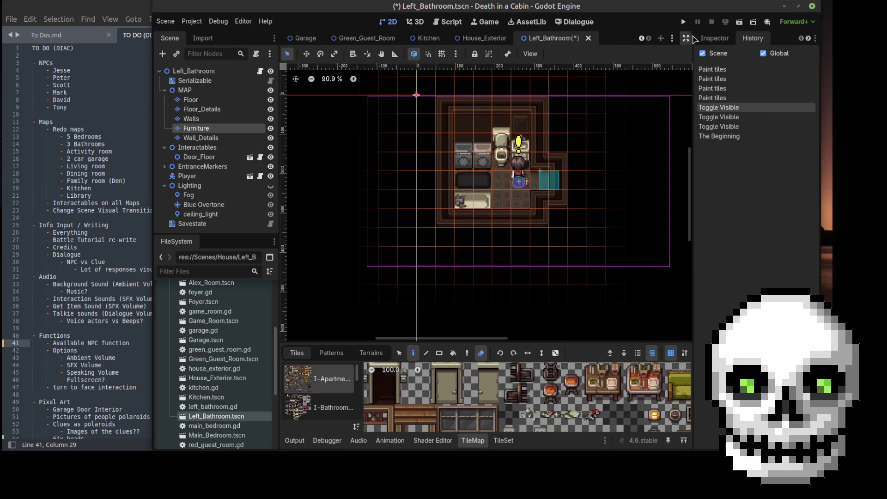
# - Close the History dock tab
pyautogui.click(715, 38)
pyautogui.click(757, 41)
pyautogui.rightClick(756, 40)
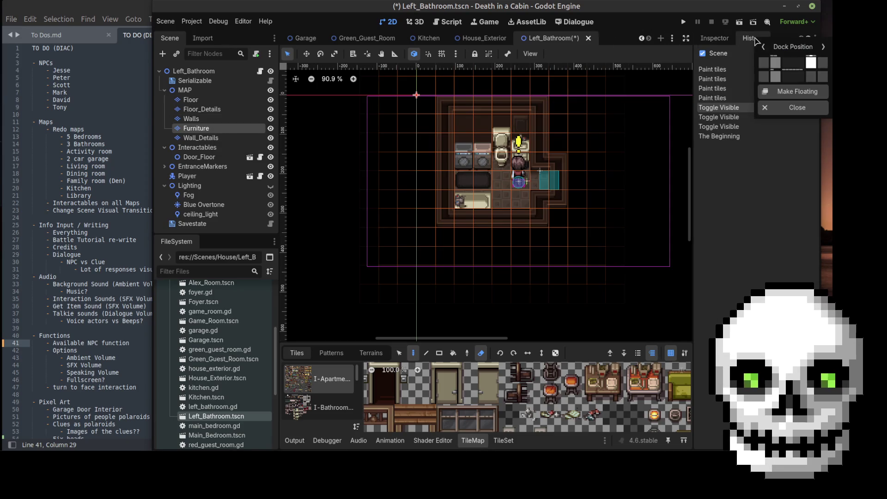
pyautogui.click(779, 110)
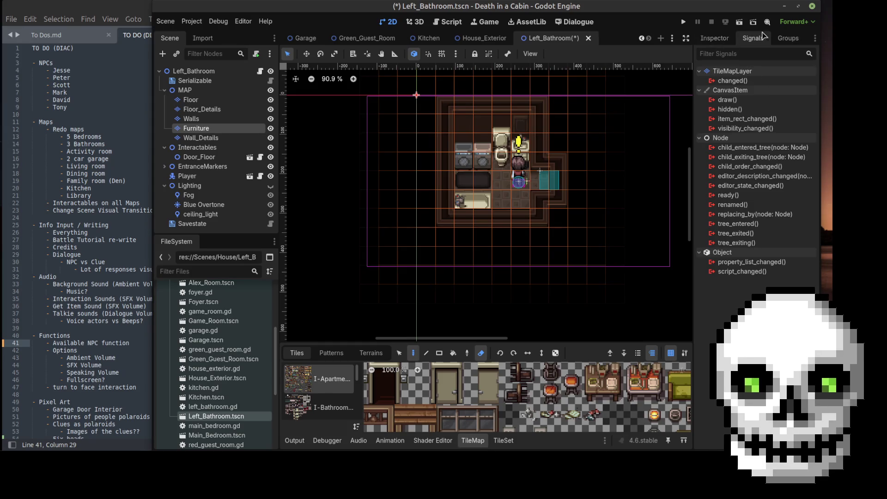
# - Close the Groups dock tab, return to the Inspector, and save Left_Bathroom
pyautogui.click(784, 41)
pyautogui.rightClick(784, 41)
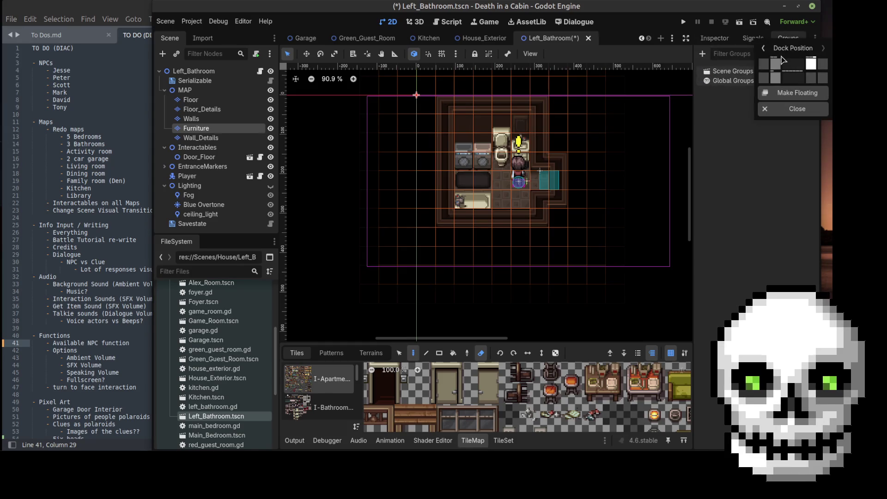
pyautogui.click(781, 109)
pyautogui.click(729, 40)
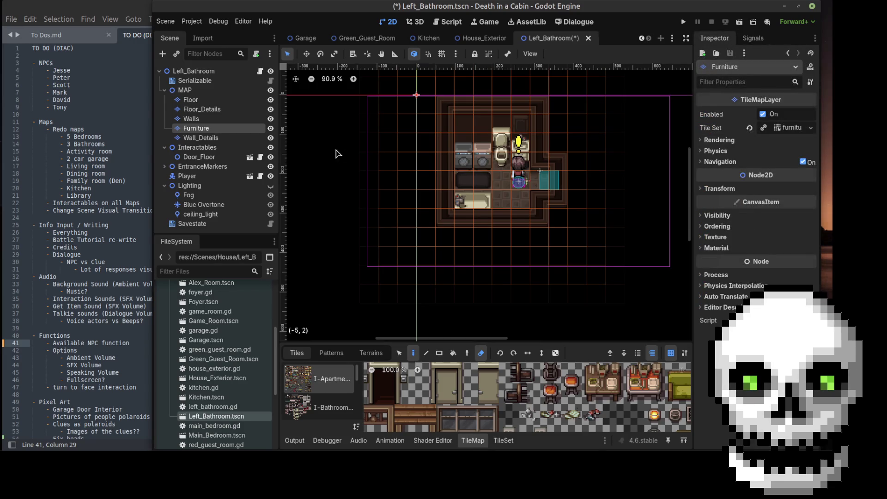
pyautogui.hotkey('ctrl', 's')
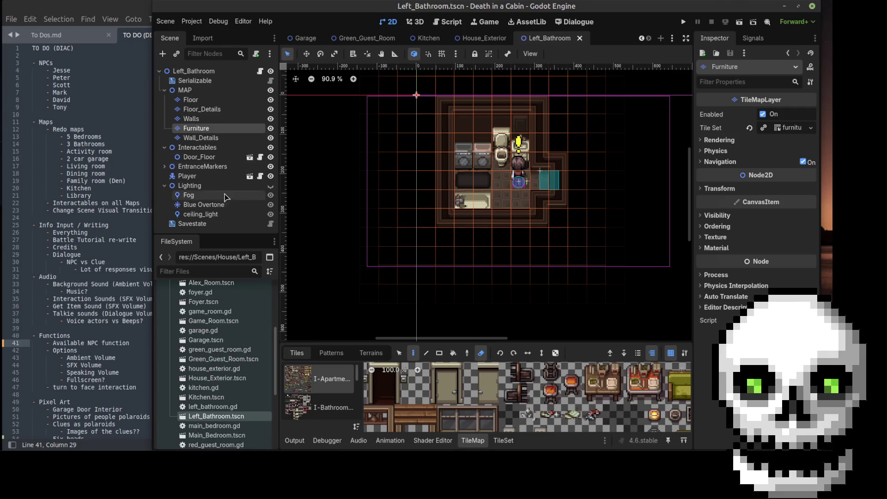
pyautogui.scroll(-2, 209, 406)
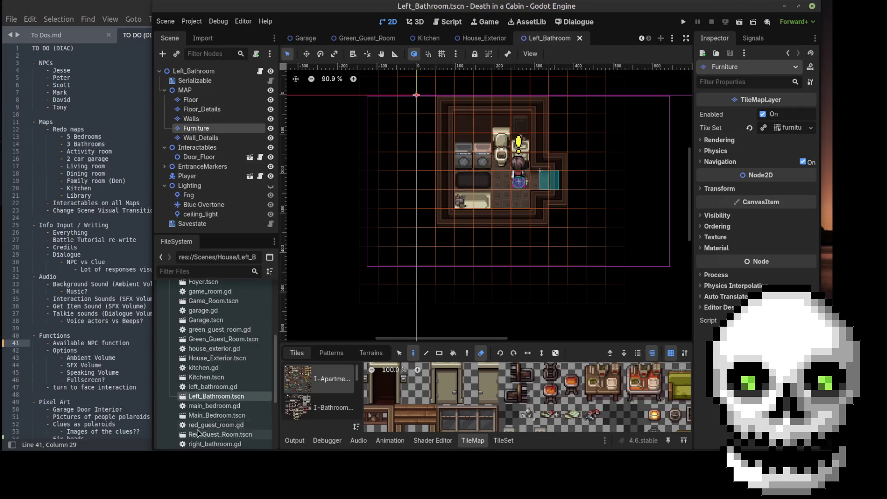
# - Open the Main_Bedroom, Red_Guest_Room, Right_Bathroom and Study scenes
pyautogui.doubleClick(209, 418)
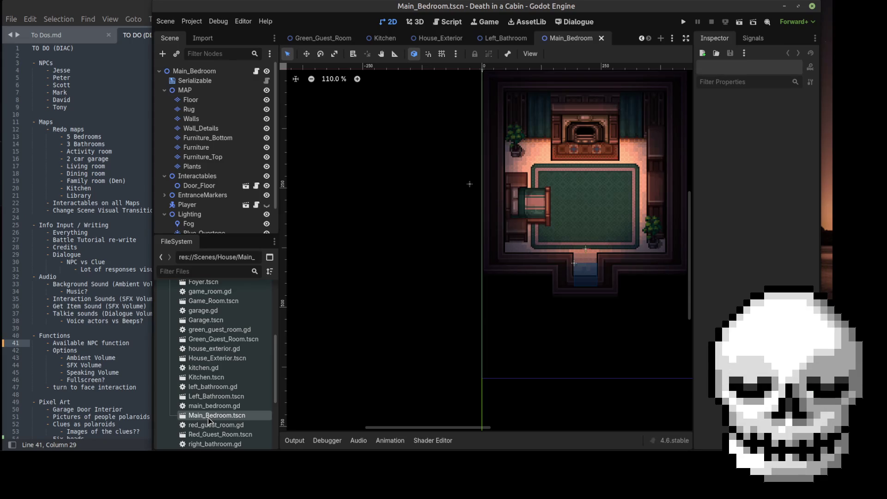
pyautogui.scroll(-2, 209, 420)
pyautogui.doubleClick(210, 414)
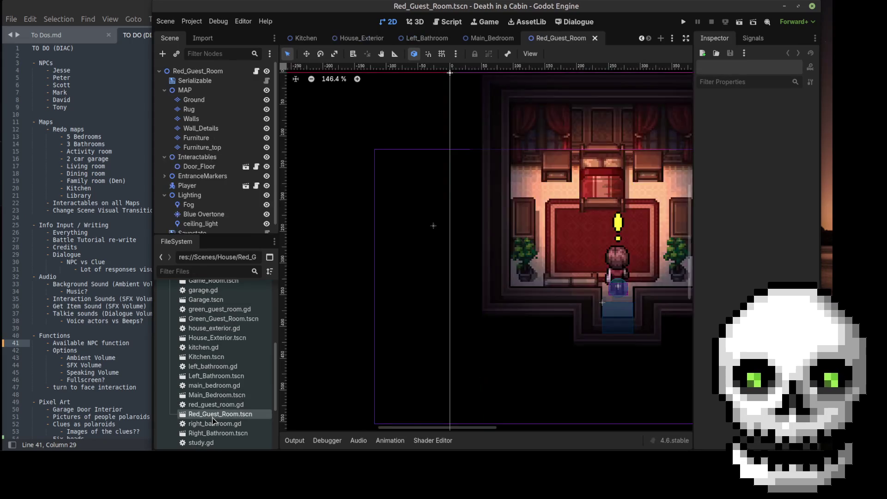
pyautogui.scroll(-2, 217, 393)
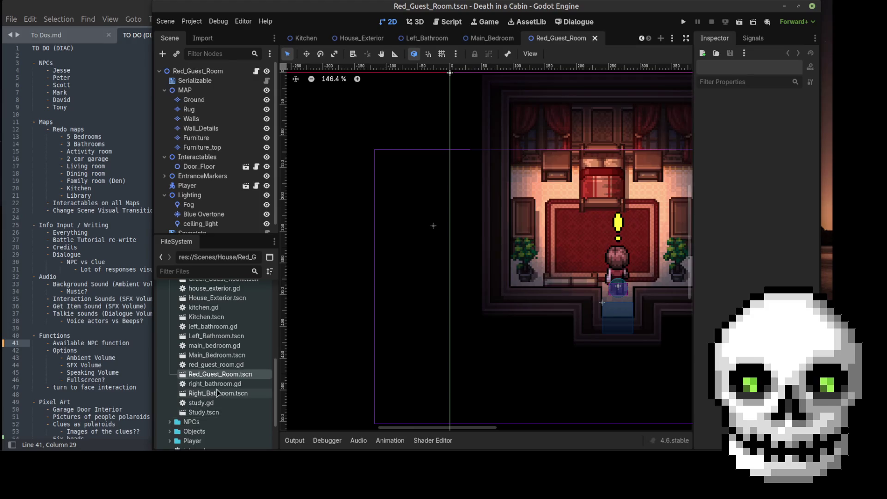
pyautogui.doubleClick(217, 394)
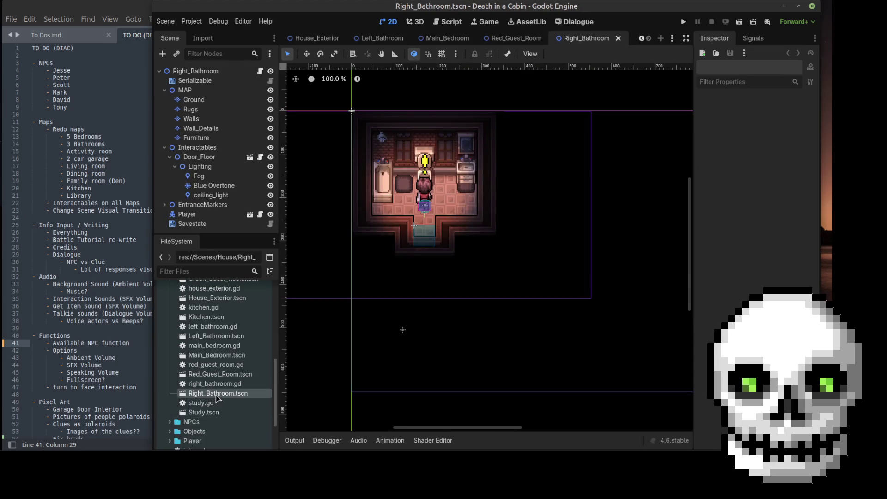
pyautogui.scroll(-2, 217, 399)
pyautogui.doubleClick(203, 393)
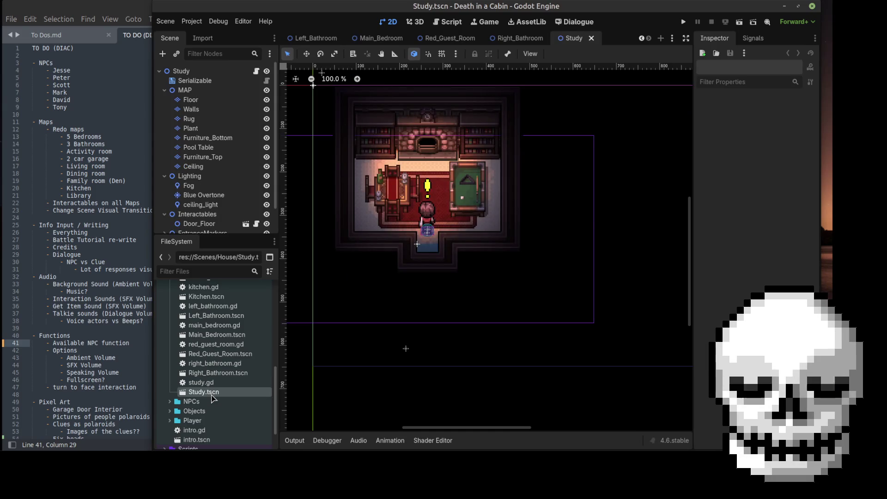
# - Close the Study scene and bring the to-do notes to the front
pyautogui.scroll(4, 223, 385)
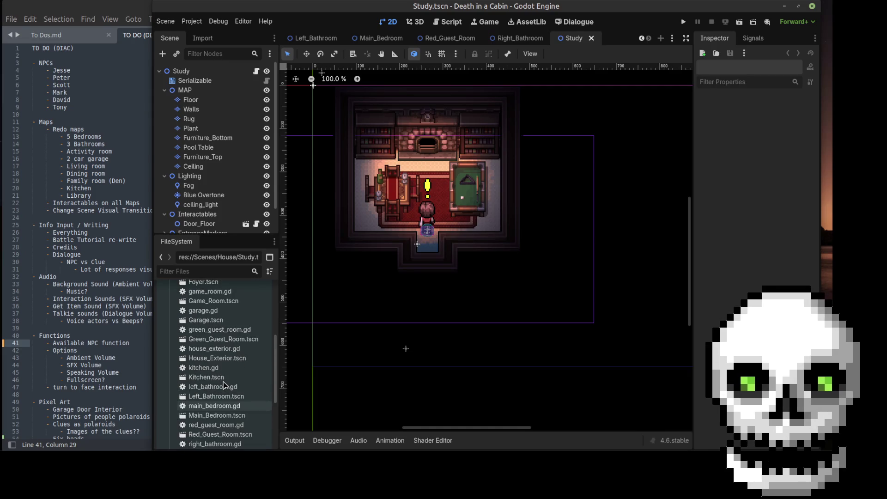
pyautogui.click(592, 38)
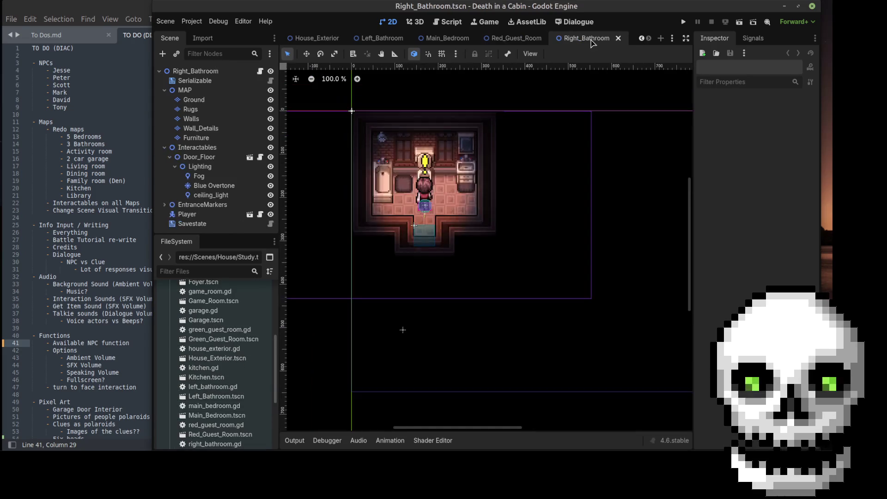
pyautogui.click(106, 143)
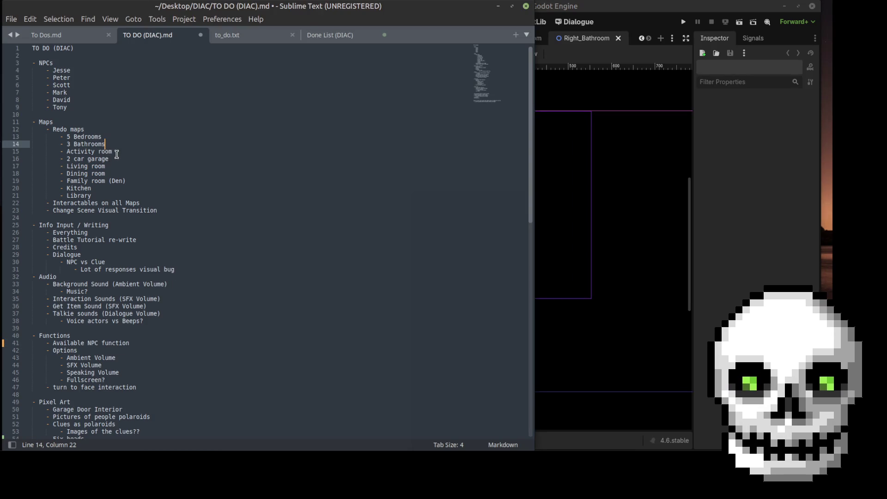
# - Copy 5 Bedrooms, 3 Bathrooms and Activity room into the Done List below Load function
pyautogui.moveTo(122, 152); pyautogui.dragTo(45, 132)
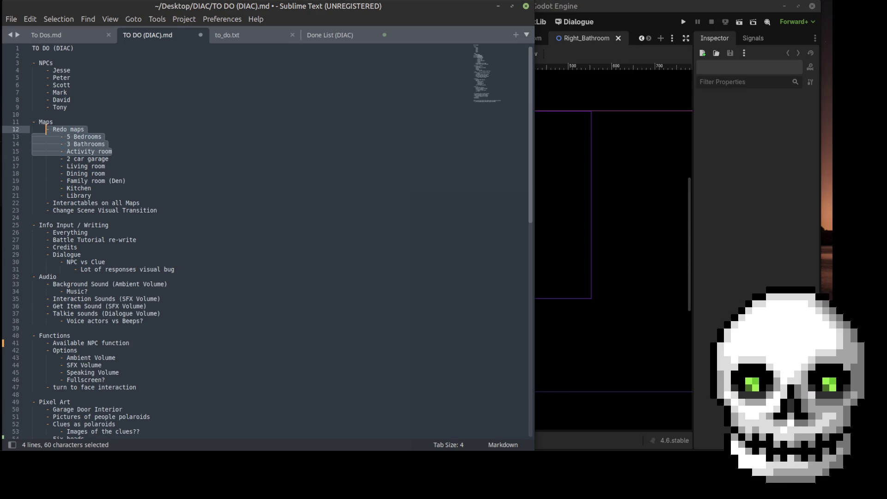
pyautogui.hotkey('ctrl', 'c')
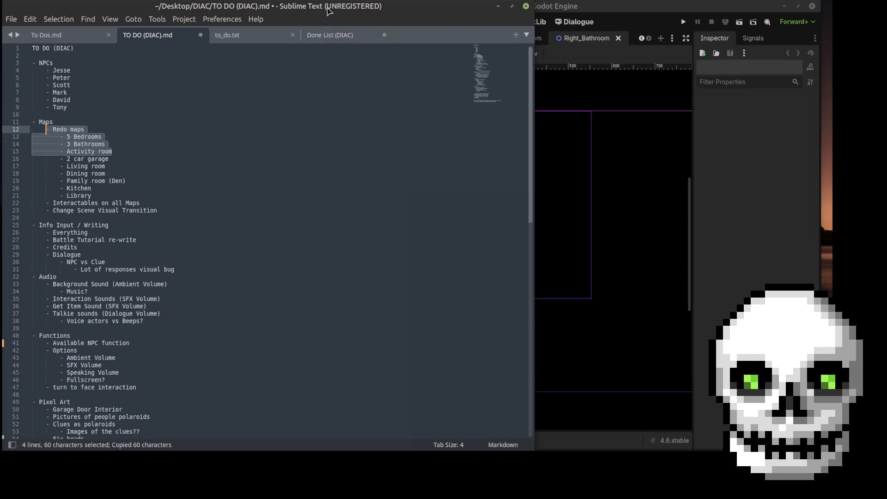
pyautogui.hotkey('alt', '4')
pyautogui.click(125, 83)
pyautogui.press('Return')
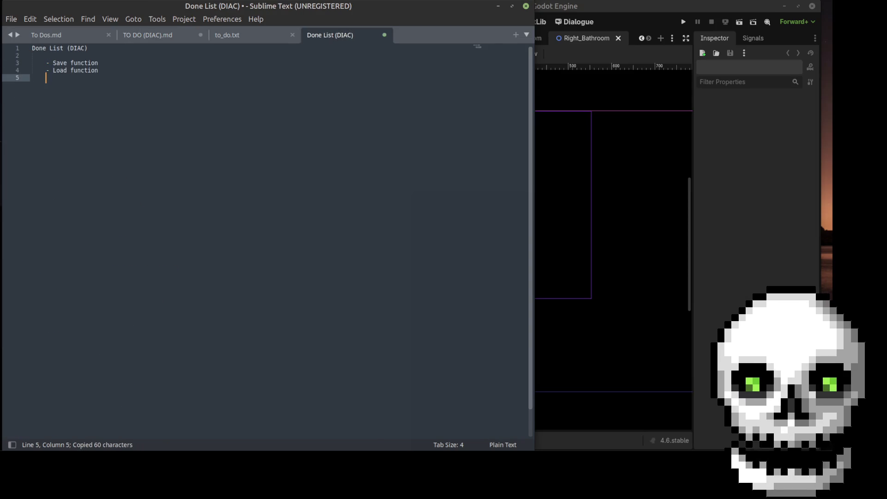
pyautogui.hotkey('ctrl', 'v')
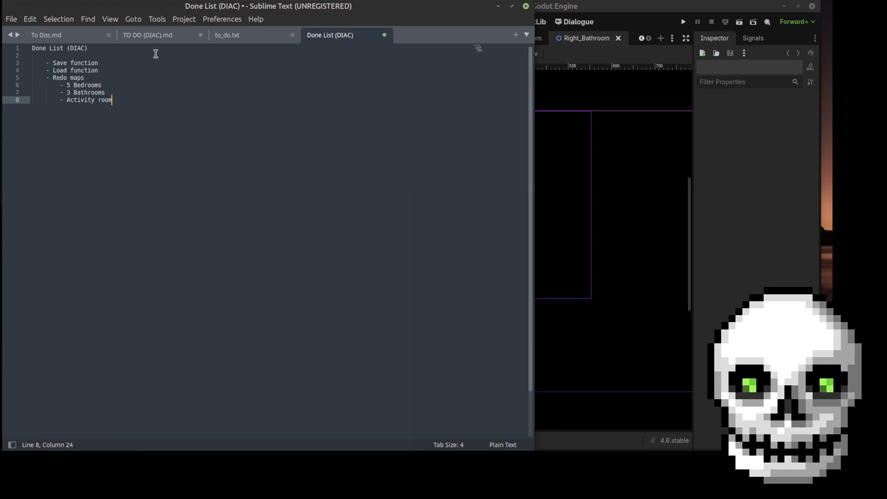
# - Delete the copied room items and the Library item from the TO DO list
pyautogui.click(165, 36)
pyautogui.moveTo(113, 152); pyautogui.dragTo(57, 137)
pyautogui.press('BackSpace')
pyautogui.press('BackSpace')
pyautogui.press('BackSpace')
pyautogui.press('BackSpace')
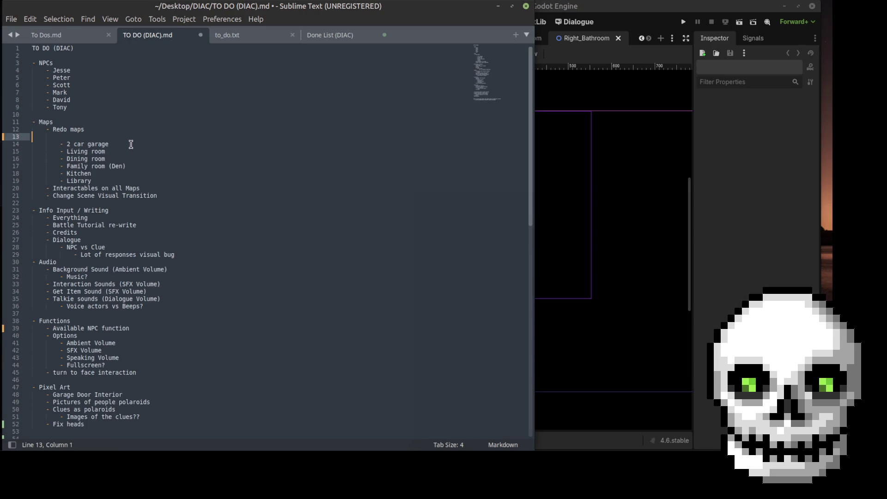
pyautogui.click(60, 143)
pyautogui.moveTo(60, 143)
pyautogui.mouseDown()
pyautogui.moveTo(135, 158)
pyautogui.moveTo(67, 159)
pyautogui.moveTo(61, 146)
pyautogui.mouseUp()
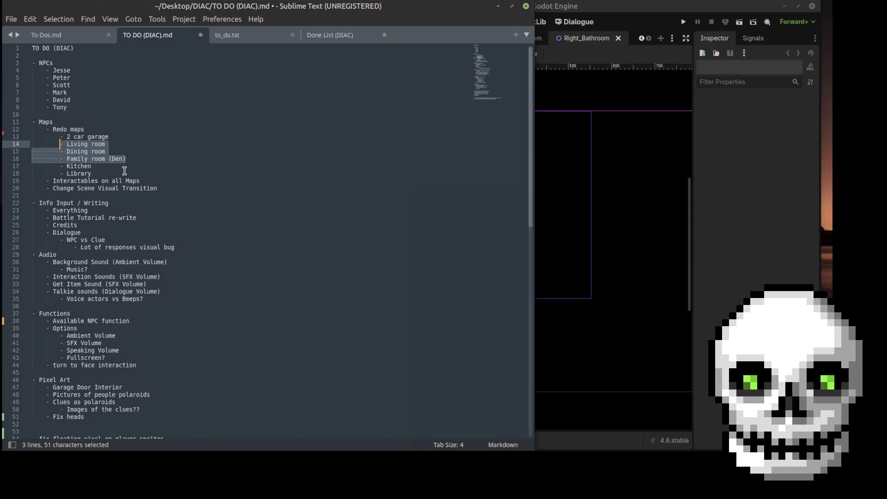
pyautogui.moveTo(91, 174); pyautogui.dragTo(51, 174)
pyautogui.press('BackSpace')
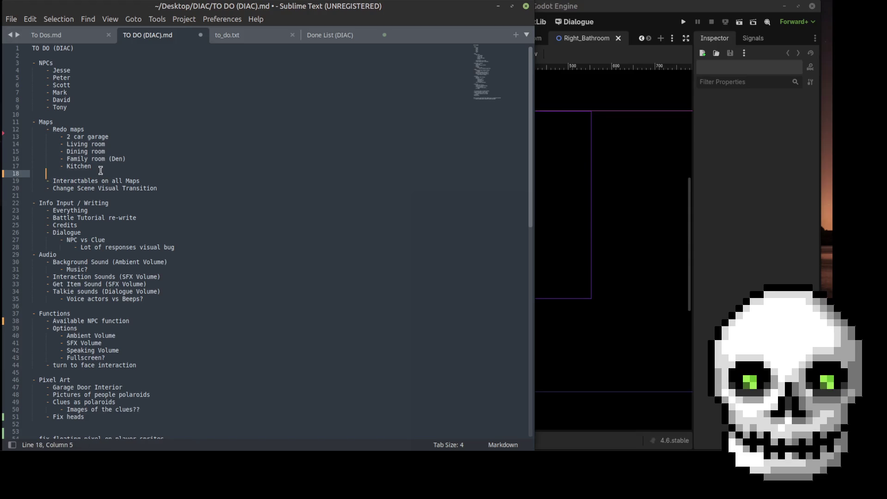
pyautogui.press('BackSpace')
pyautogui.press('BackSpace')
# - Move Living room through Kitchen to the Done List, dropping the Family room (Den) line
pyautogui.moveTo(92, 166)
pyautogui.mouseDown()
pyautogui.moveTo(65, 159)
pyautogui.moveTo(60, 146)
pyautogui.mouseUp()
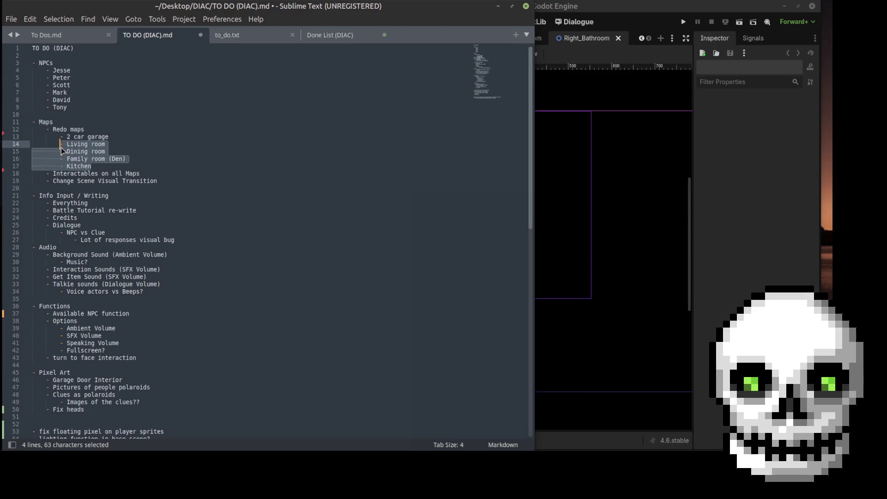
pyautogui.hotkey('ctrl', 'x')
pyautogui.click(355, 38)
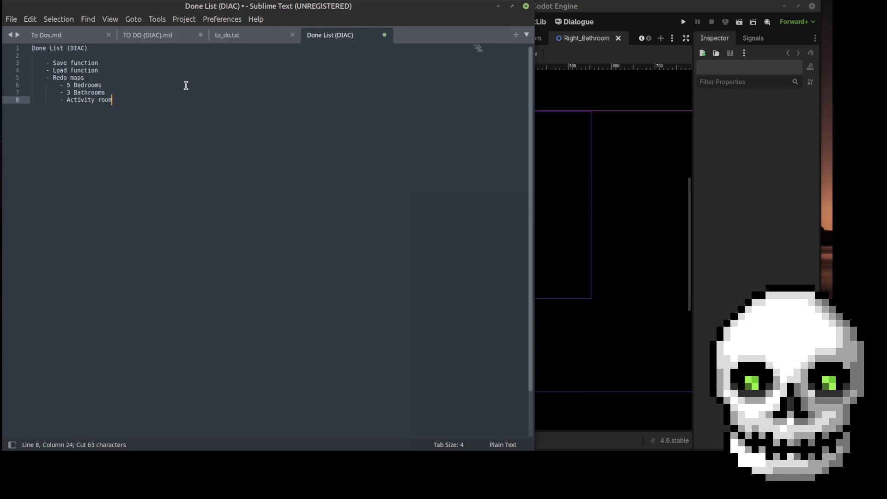
pyautogui.press('Return')
pyautogui.hotkey('ctrl', 'v')
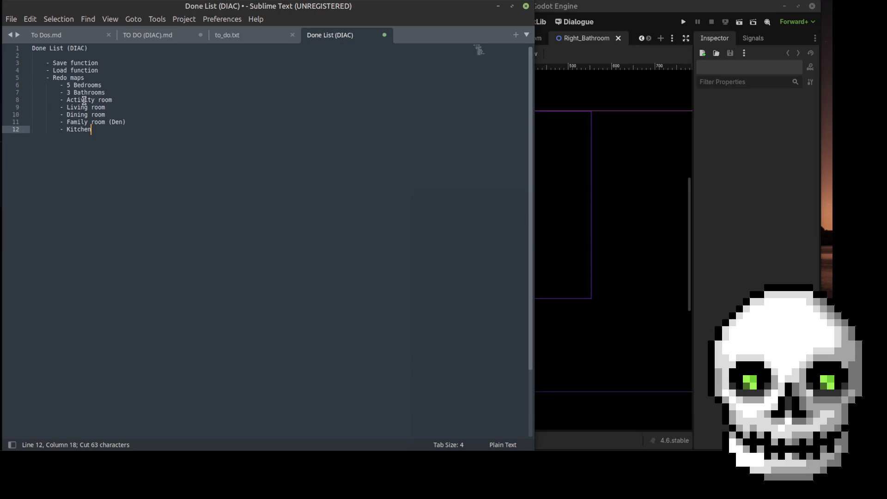
pyautogui.moveTo(127, 123); pyautogui.dragTo(54, 125)
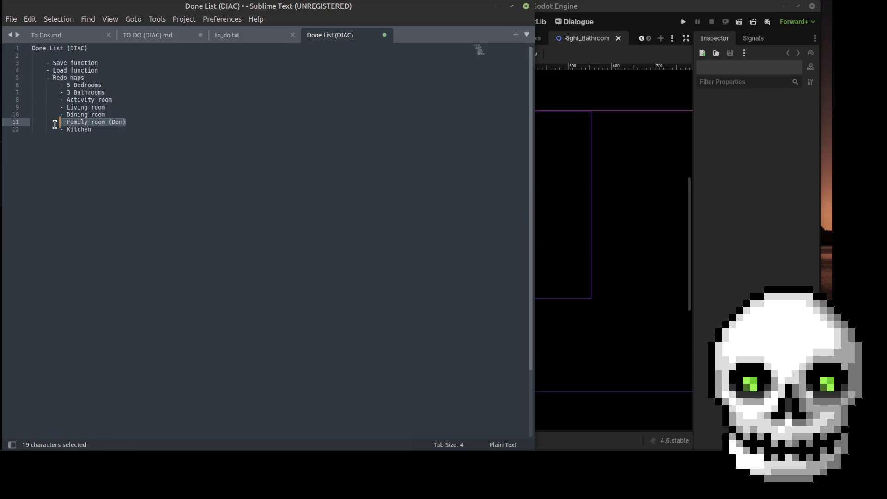
pyautogui.press('BackSpace')
pyautogui.press('BackSpace')
pyautogui.press('BackSpace')
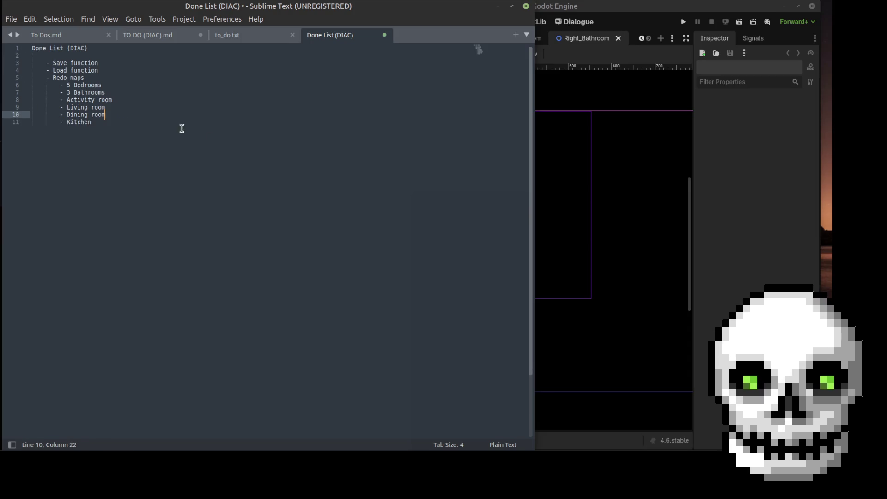
# - Remove the Dining room line from the Done List's Redo maps section
pyautogui.click(102, 85)
pyautogui.click(106, 91)
pyautogui.click(119, 98)
pyautogui.click(113, 107)
pyautogui.click(114, 115)
pyautogui.click(114, 121)
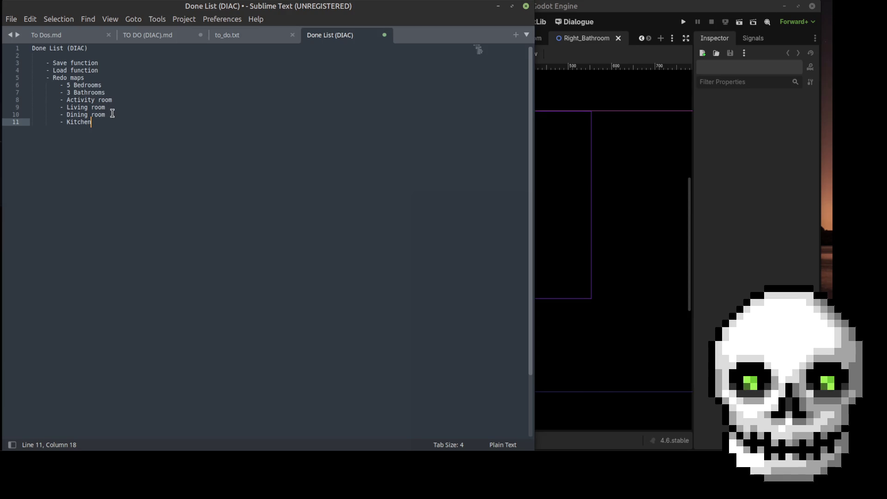
pyautogui.moveTo(106, 115); pyautogui.dragTo(59, 115)
pyautogui.press('BackSpace')
pyautogui.press('BackSpace')
pyautogui.press('BackSpace')
# - Change 3 Bathrooms to 2 Bathrooms in the Done List
pyautogui.click(87, 85)
pyautogui.click(92, 92)
pyautogui.click(94, 100)
pyautogui.click(93, 110)
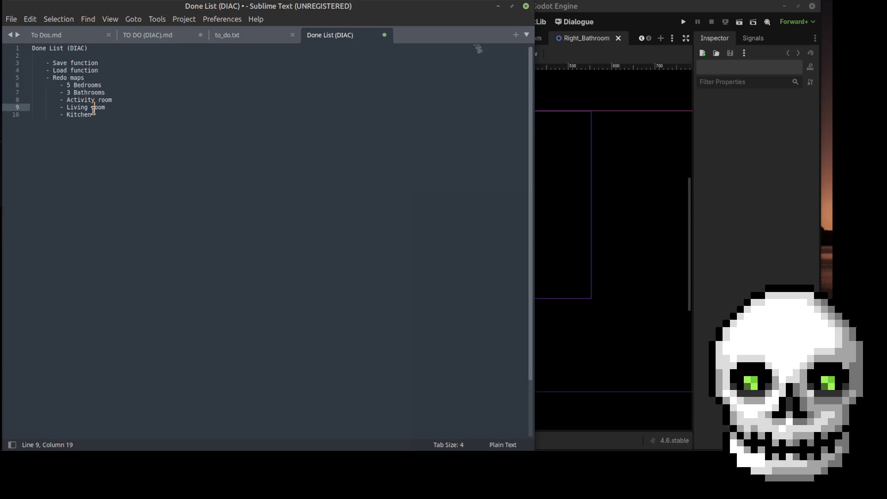
pyautogui.click(71, 94)
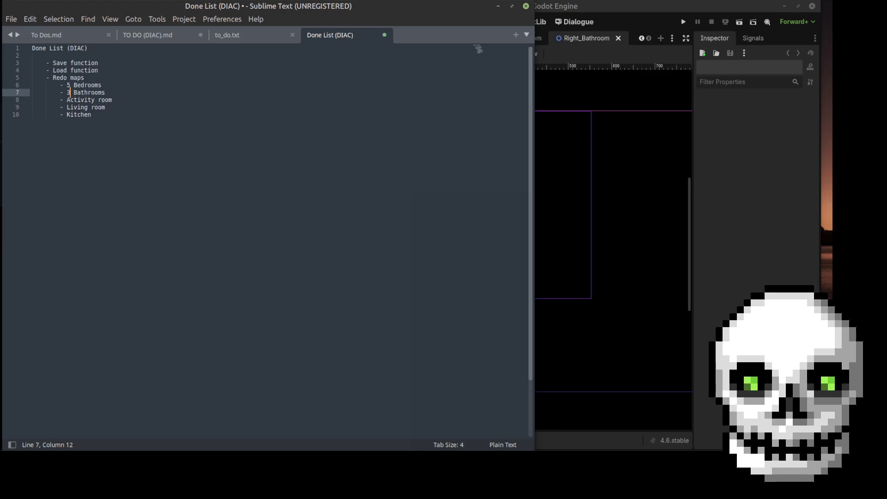
pyautogui.write('2')
pyautogui.click(283, 99)
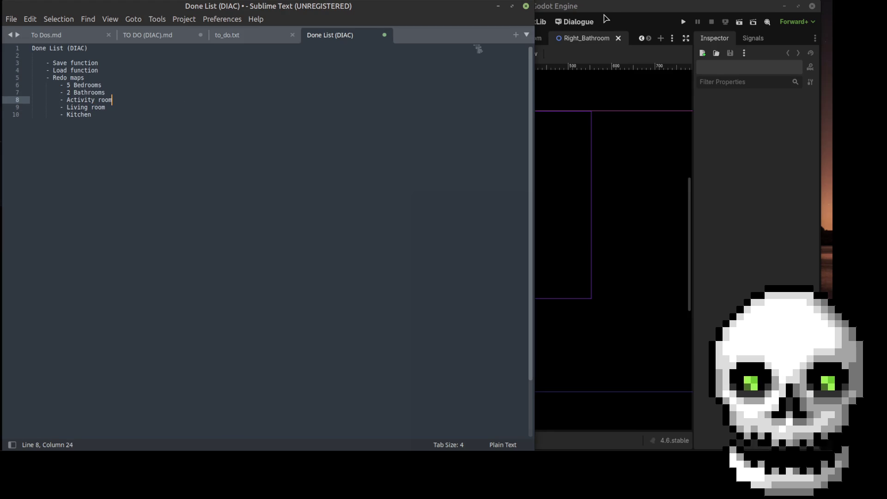
pyautogui.click(605, 22)
pyautogui.scroll(-3, 229, 398)
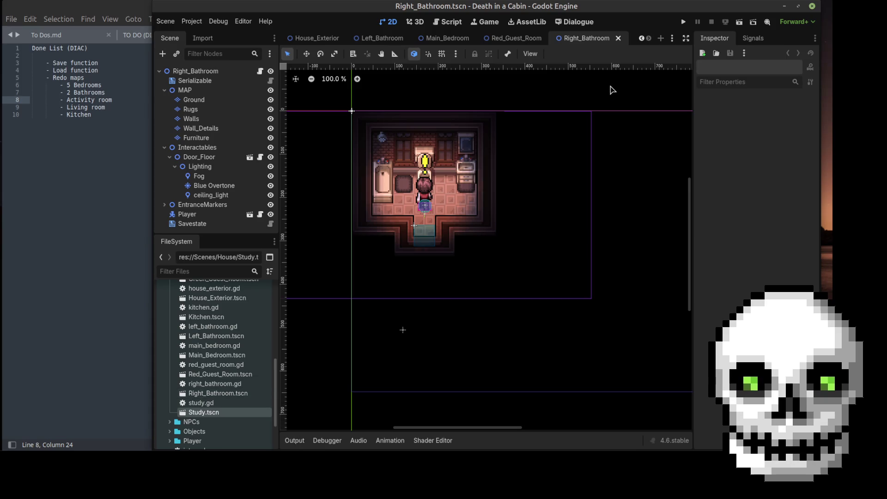
# - Close the Right_Bathroom, Red_Guest_Room, Main_Bedroom, Left_Bathroom, Kitchen, Green_Guest_Room, Game_Room, Foyer and Alex_Room scenes
pyautogui.click(619, 39)
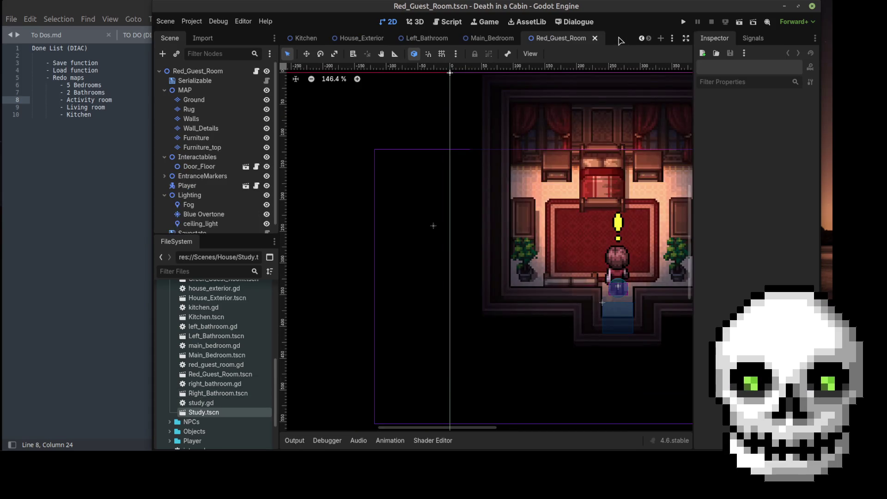
pyautogui.click(596, 38)
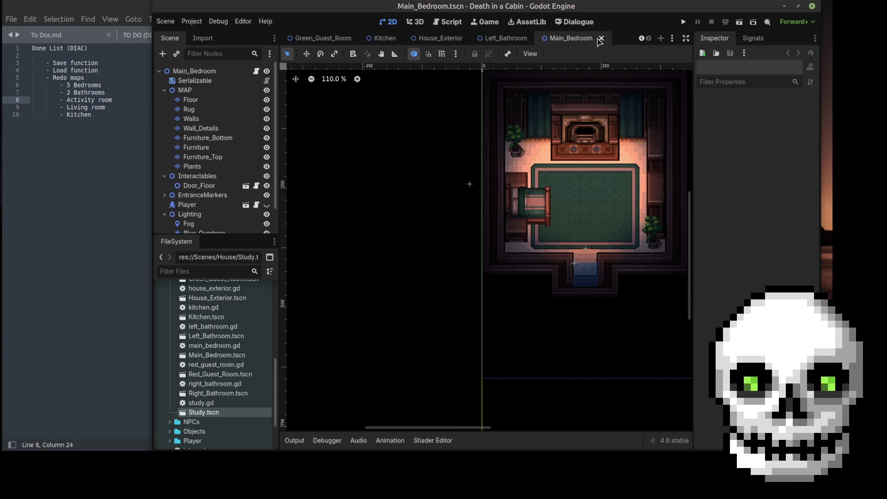
pyautogui.click(601, 38)
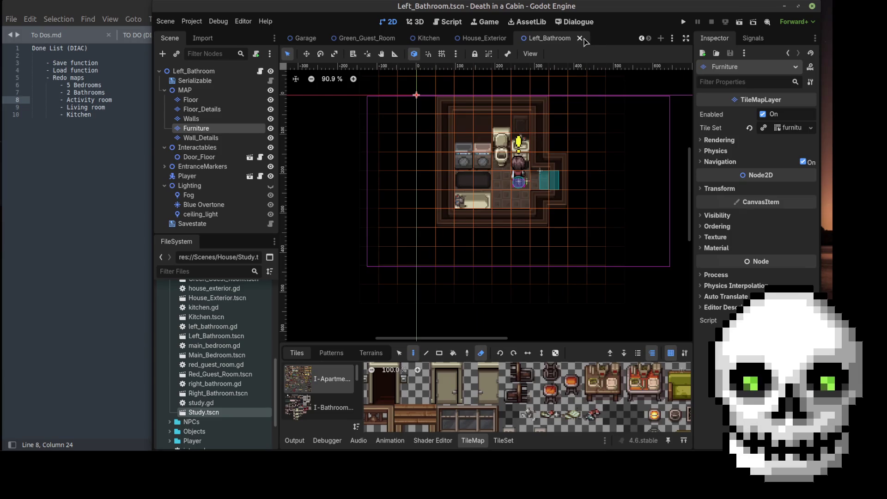
pyautogui.click(580, 39)
pyautogui.click(527, 40)
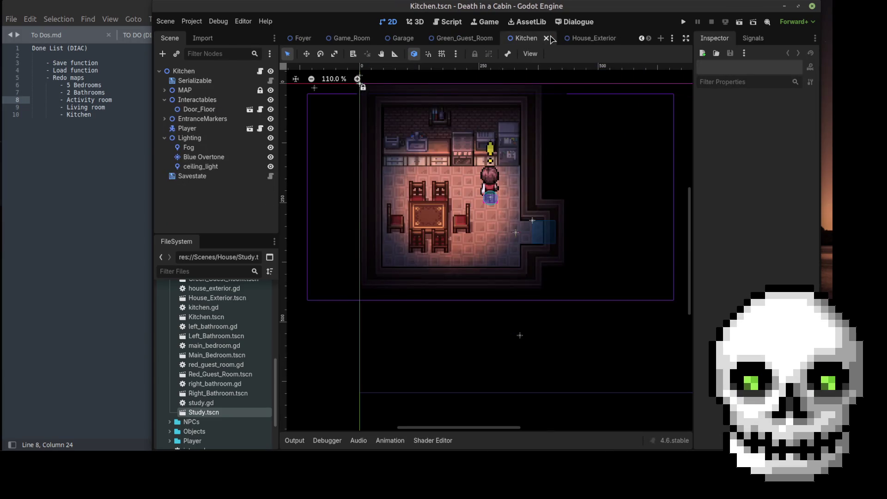
pyautogui.click(547, 39)
pyautogui.click(557, 38)
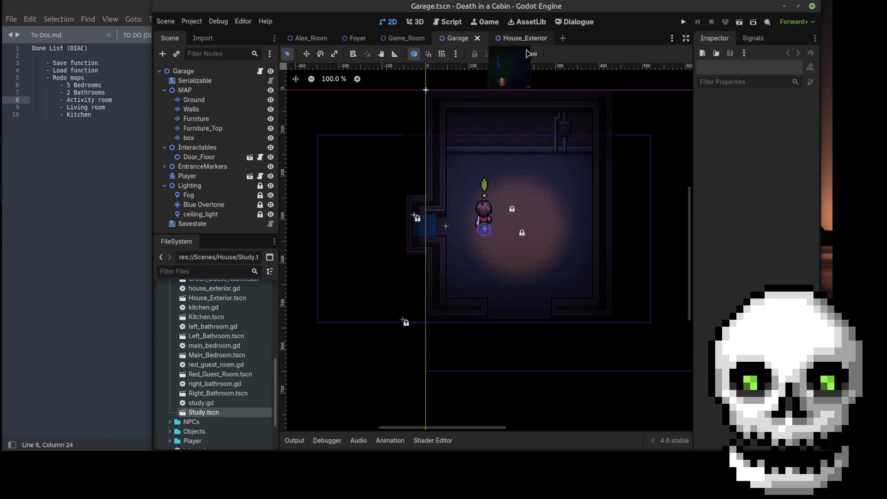
pyautogui.click(407, 39)
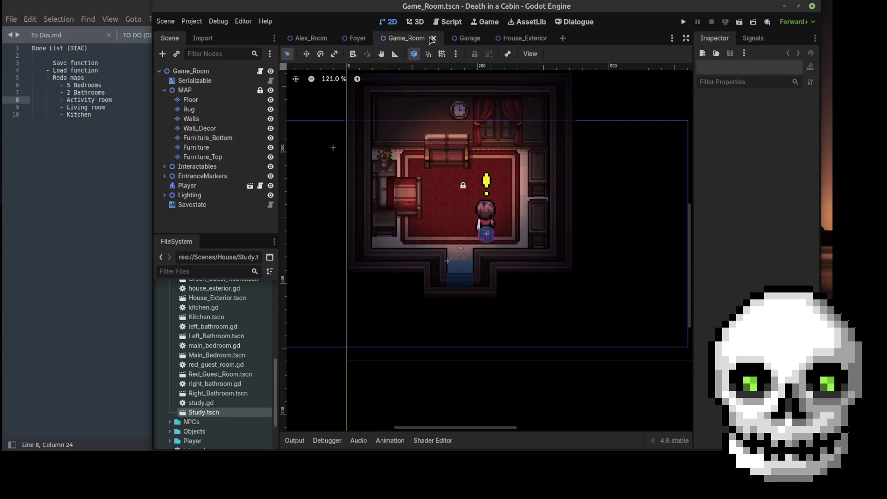
pyautogui.click(434, 38)
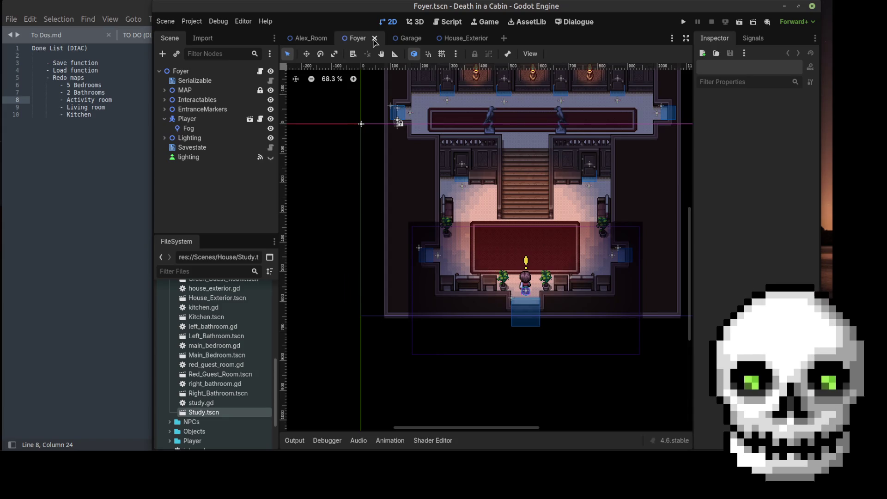
pyautogui.click(375, 38)
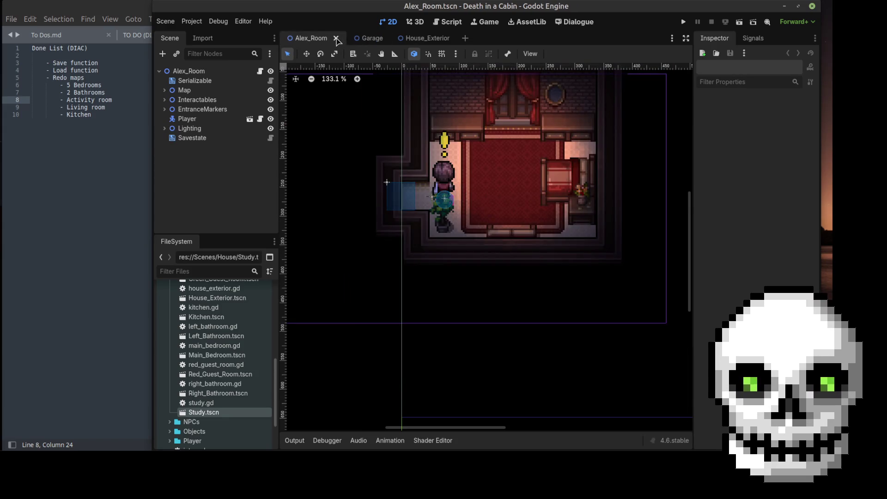
pyautogui.click(337, 39)
pyautogui.click(97, 86)
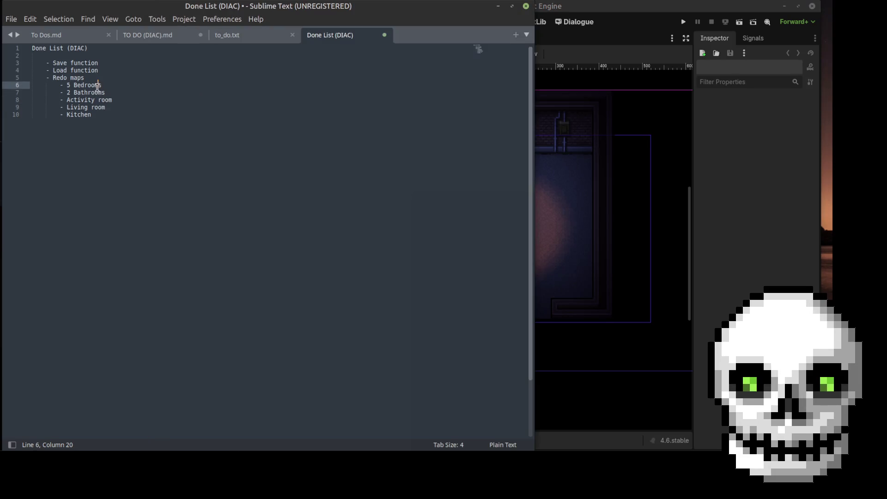
# - Add '- Exterior' under Redo maps in TO DO (DIAC).md and save it
pyautogui.click(109, 114)
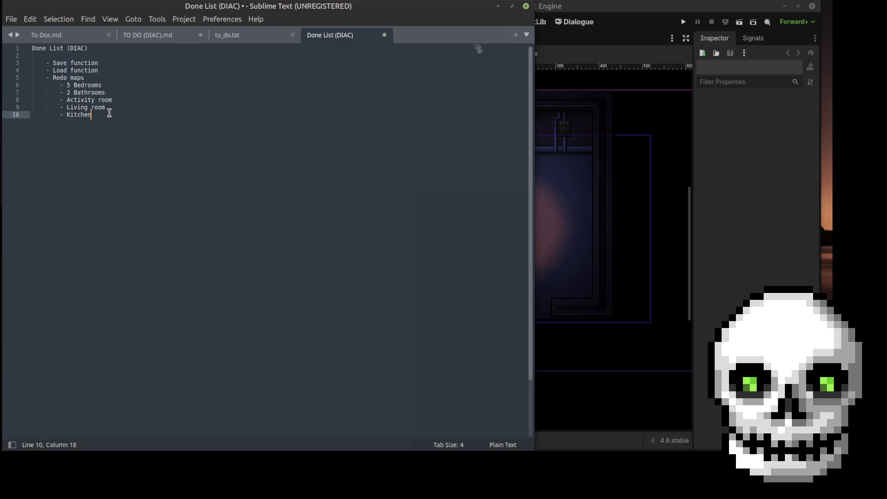
pyautogui.click(132, 36)
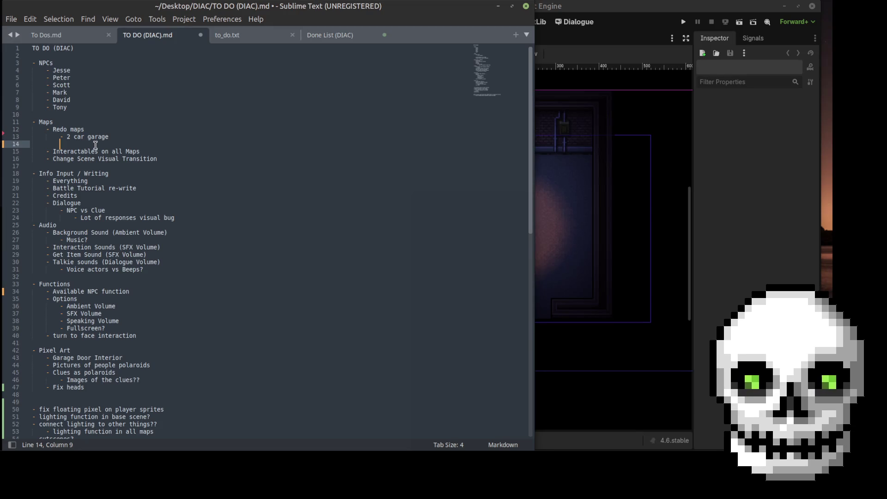
pyautogui.write('- Exterior')
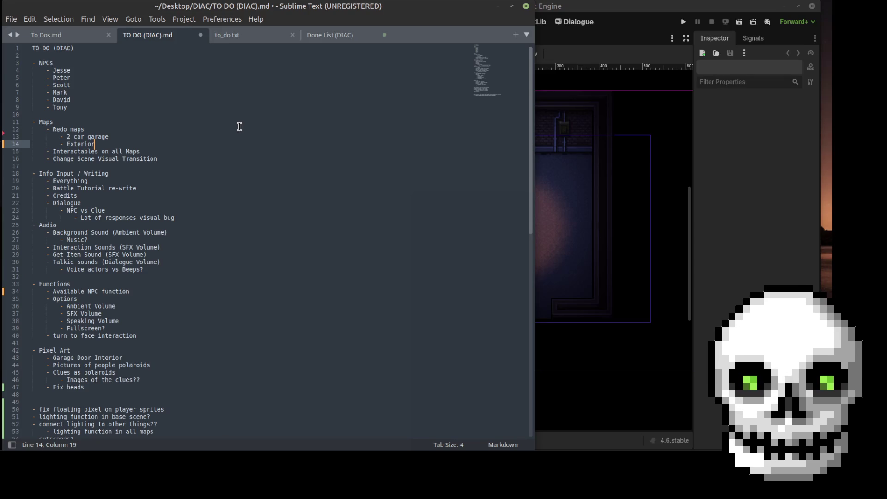
pyautogui.hotkey('ctrl', 's')
pyautogui.click(622, 13)
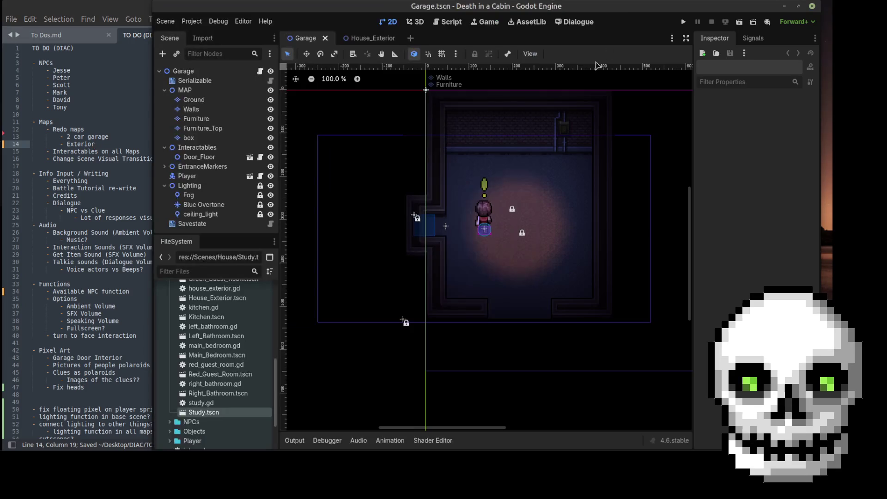
pyautogui.click(369, 41)
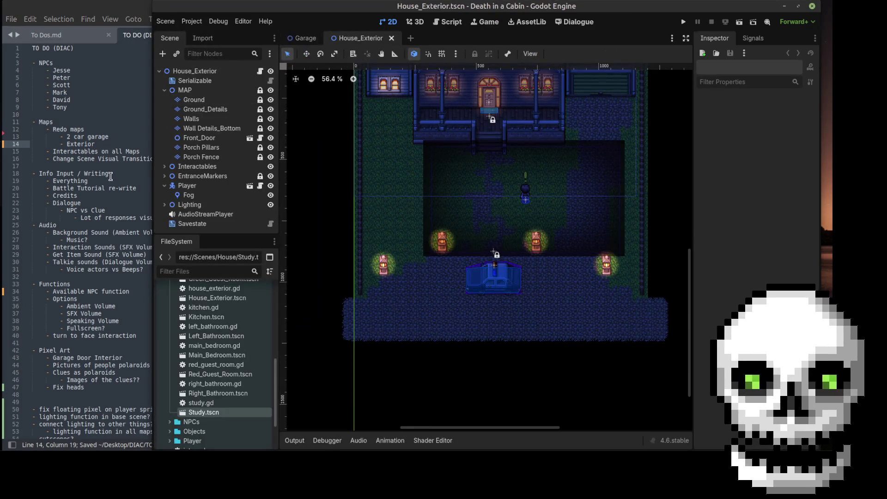
pyautogui.click(115, 165)
# - Delete the Everything item from Info Input / Writing
pyautogui.moveTo(155, 152); pyautogui.dragTo(45, 159)
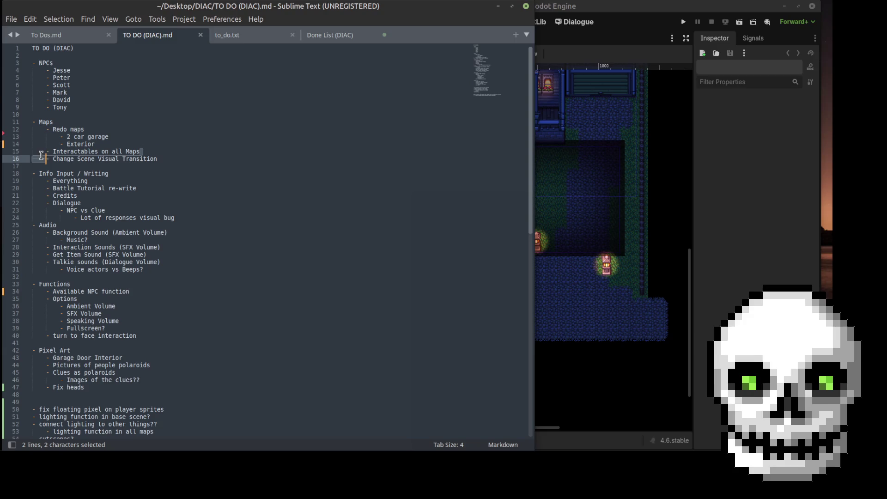
pyautogui.click(136, 179)
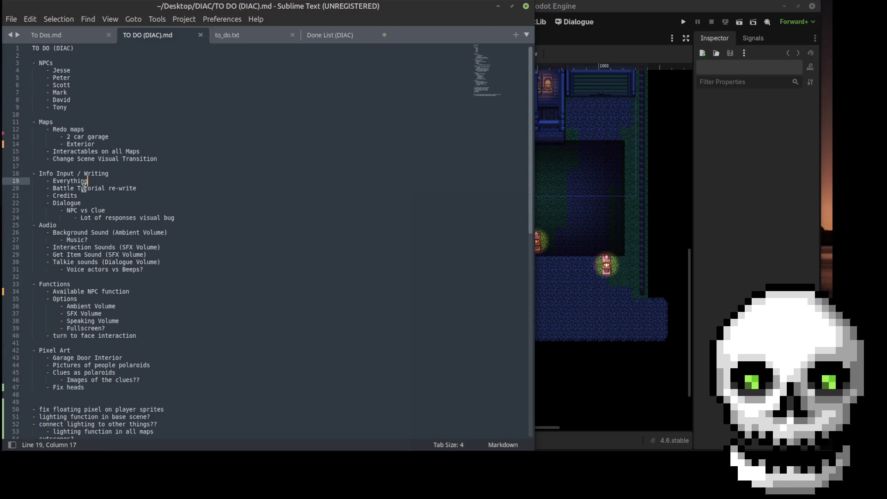
pyautogui.moveTo(89, 181); pyautogui.dragTo(45, 182)
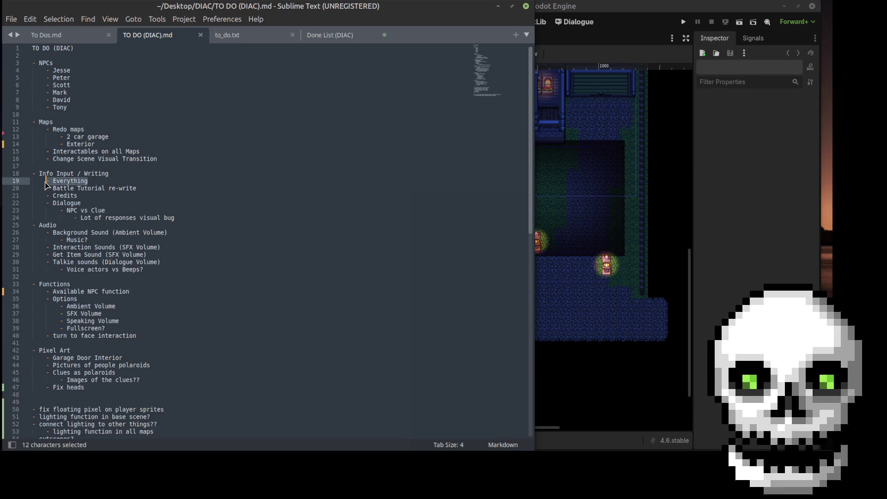
pyautogui.press('BackSpace')
pyautogui.press('BackSpace')
pyautogui.press('BackSpace')
pyautogui.click(144, 183)
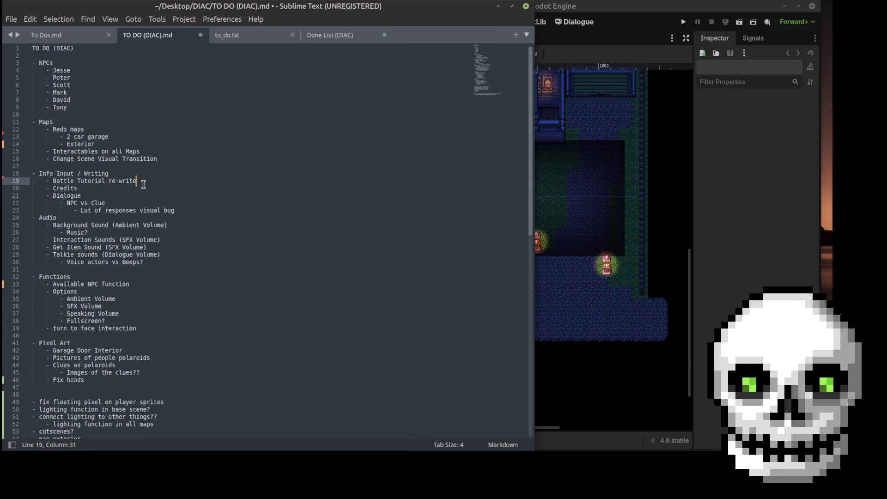
pyautogui.click(600, 7)
pyautogui.scroll(3, 219, 382)
pyautogui.scroll(4, 220, 382)
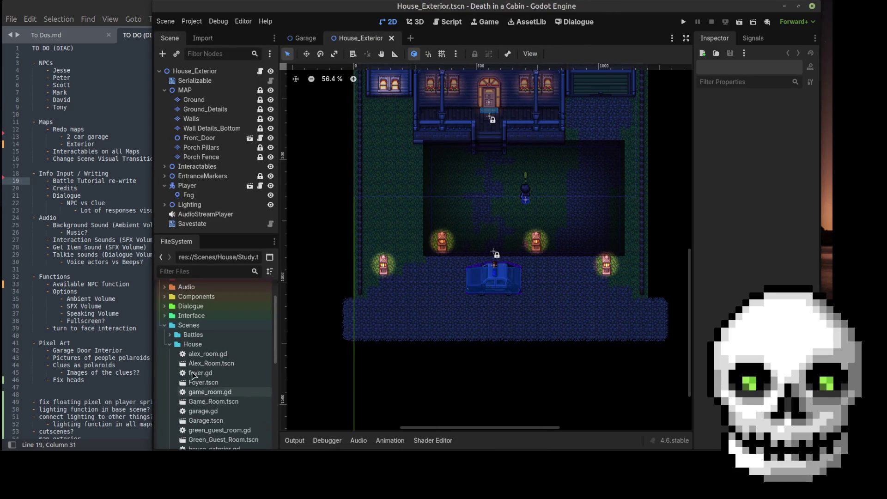
# - Collapse the House scenes folder and expand the Battles folder in the FileSystem dock
pyautogui.click(169, 355)
pyautogui.click(170, 345)
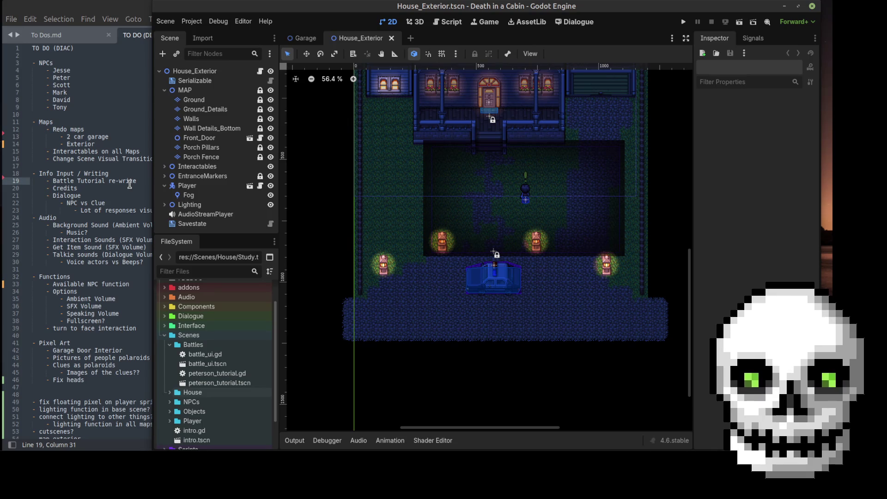
pyautogui.click(118, 196)
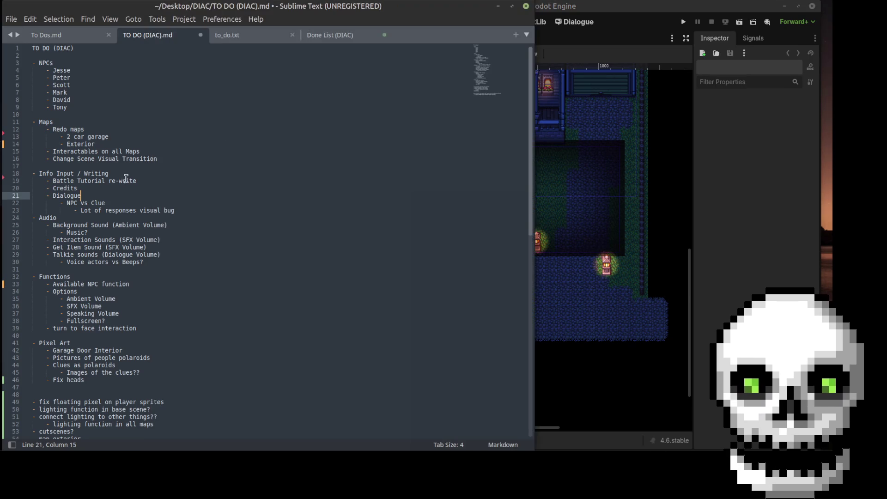
# - Delete the Battle Tutorial re-write, NPC vs Clue and visual bug items, then save
pyautogui.moveTo(137, 181); pyautogui.dragTo(32, 182)
pyautogui.press('BackSpace')
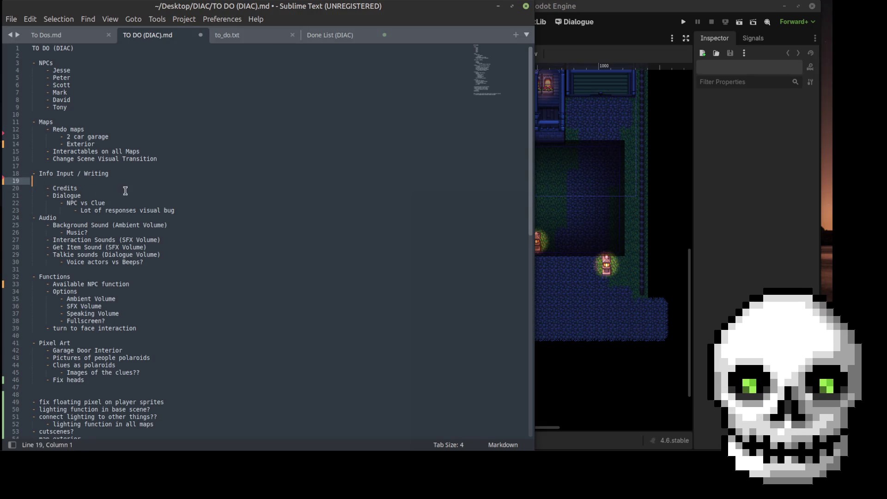
pyautogui.press('BackSpace')
pyautogui.click(132, 197)
pyautogui.moveTo(176, 203)
pyautogui.mouseDown()
pyautogui.moveTo(27, 211)
pyautogui.moveTo(67, 202)
pyautogui.moveTo(61, 196)
pyautogui.mouseUp()
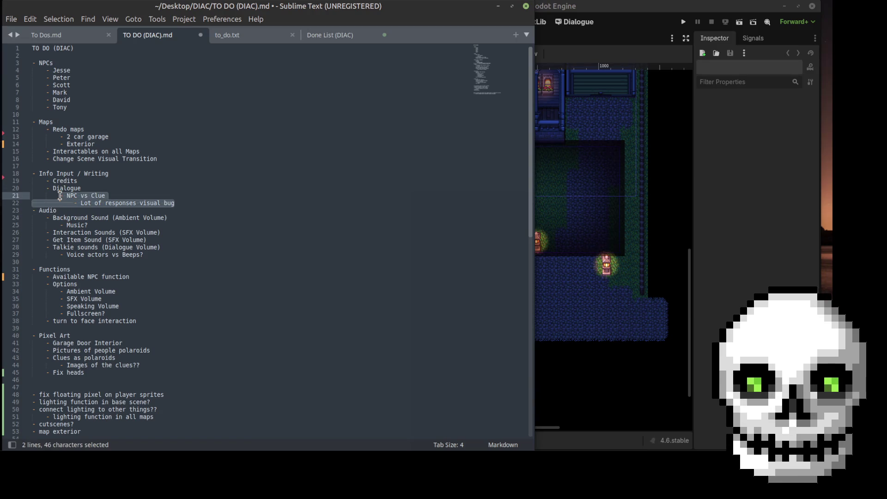
pyautogui.press('BackSpace')
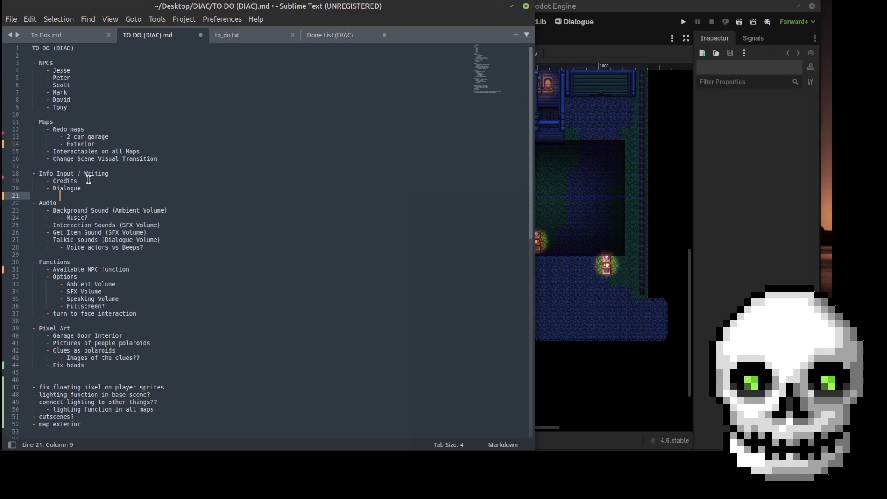
pyautogui.click(89, 180)
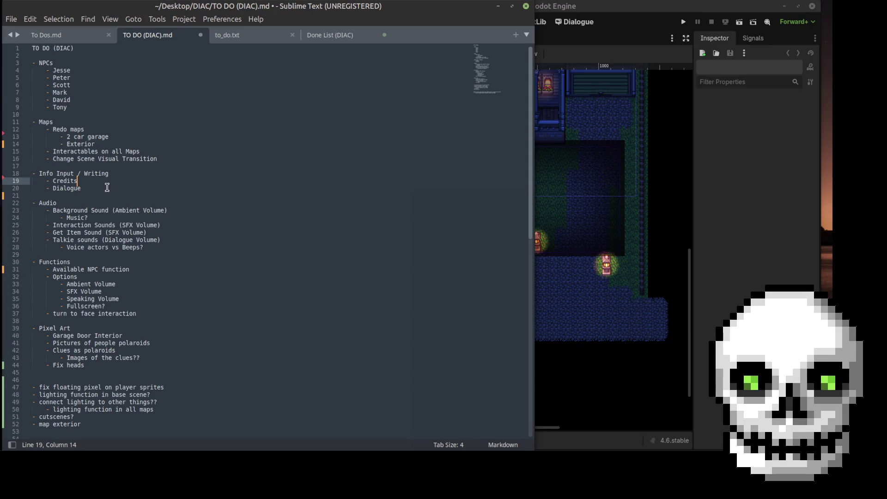
pyautogui.hotkey('ctrl', 's')
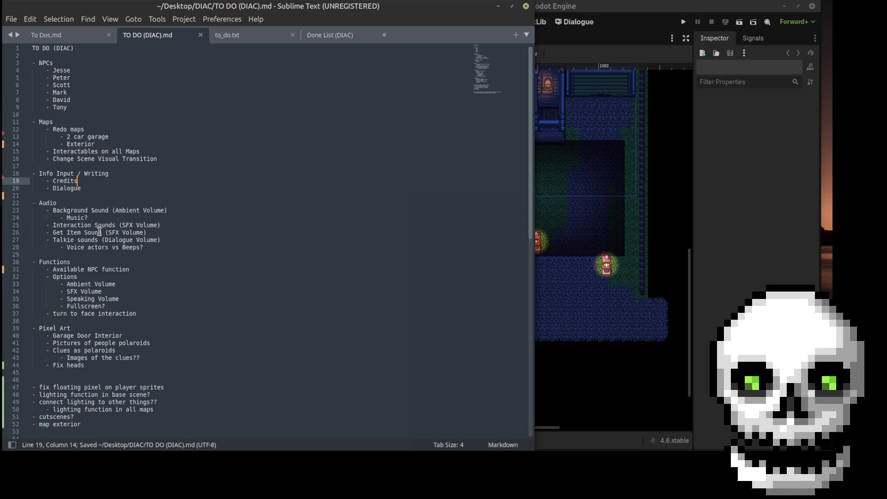
# - Delete the Get Item Sound item under Interaction Sounds
pyautogui.click(102, 225)
pyautogui.moveTo(156, 233); pyautogui.dragTo(31, 232)
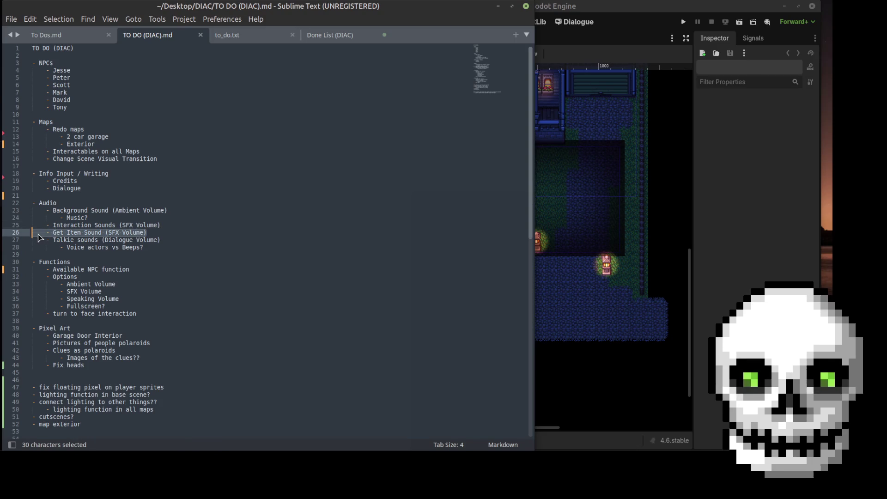
pyautogui.press('BackSpace')
pyautogui.press('BackSpace')
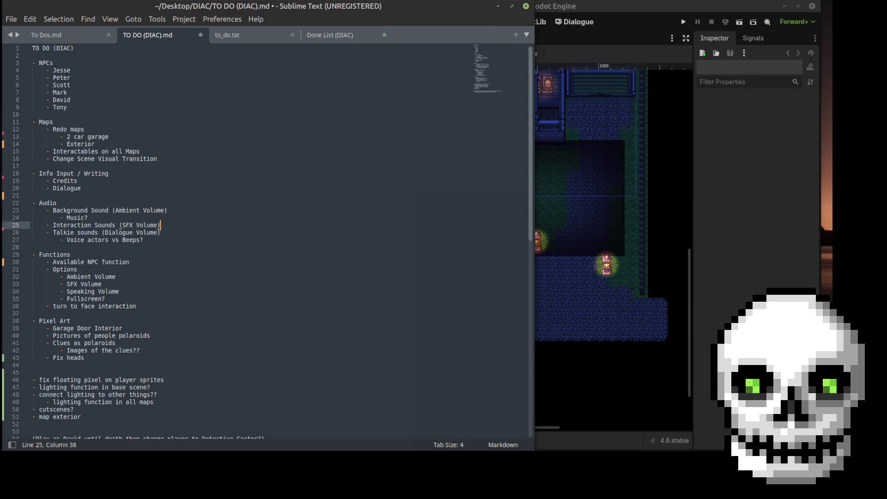
pyautogui.click(153, 232)
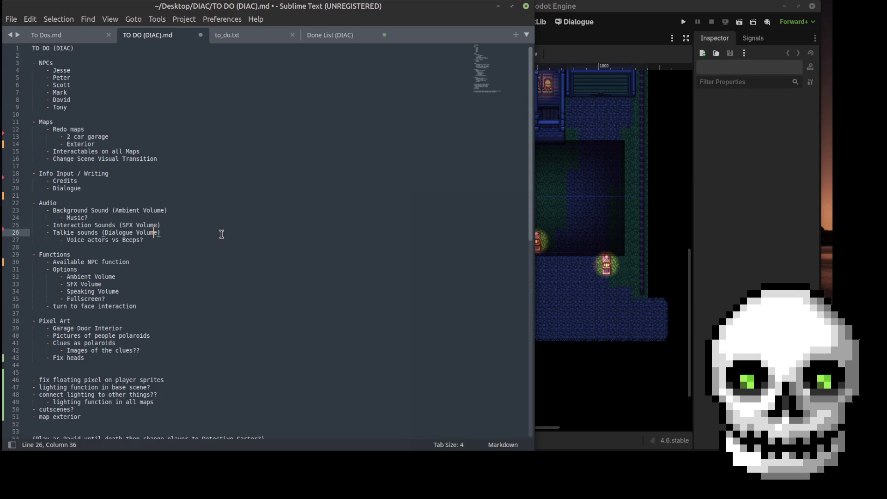
pyautogui.press('End')
pyautogui.scroll(-2, 190, 262)
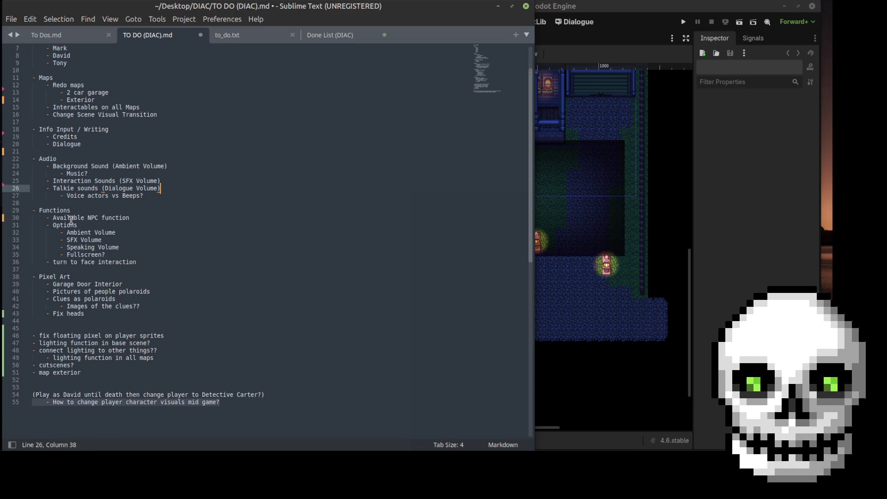
pyautogui.click(139, 217)
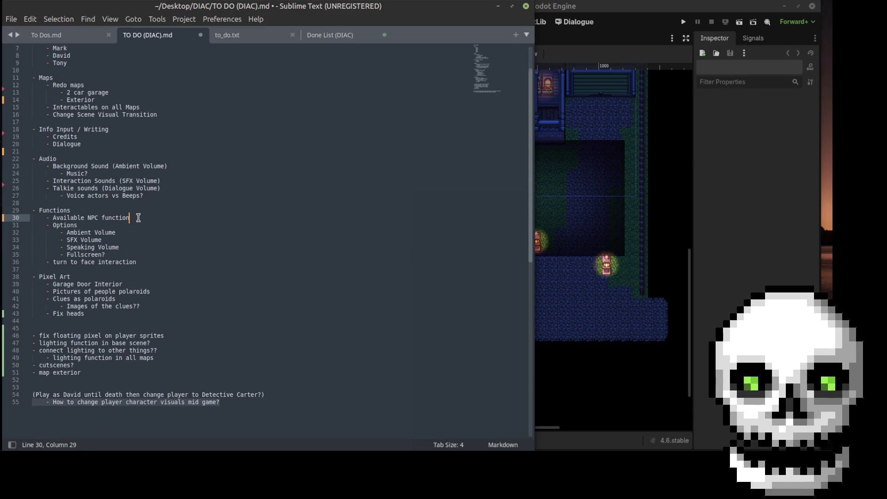
pyautogui.click(65, 225)
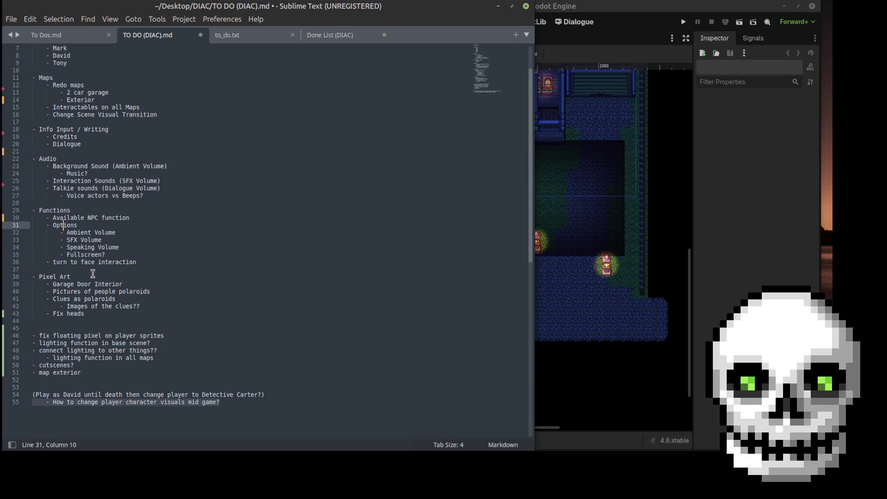
pyautogui.click(124, 255)
pyautogui.click(140, 268)
pyautogui.moveTo(151, 262); pyautogui.dragTo(39, 265)
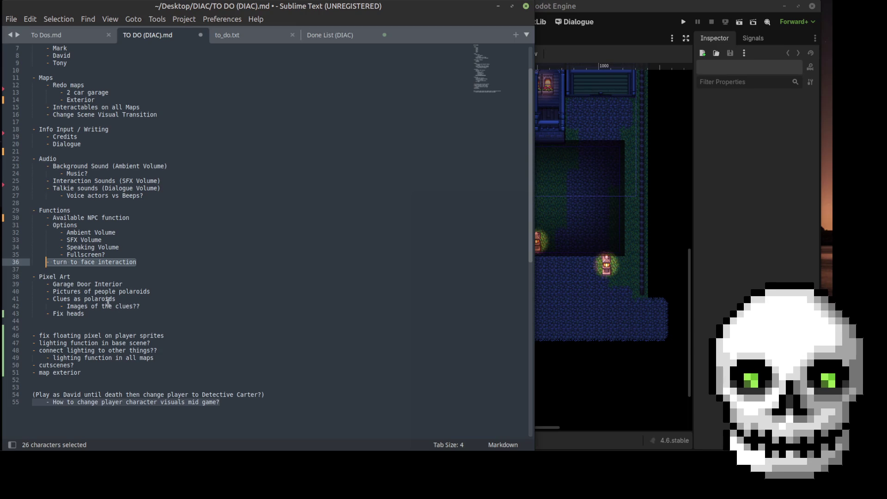
# - Delete the two polaroid clue items under Pixel Art
pyautogui.click(131, 279)
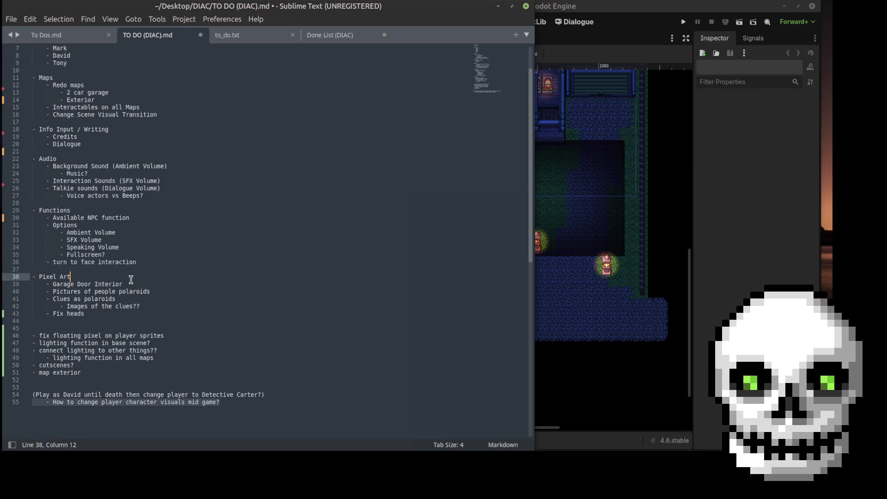
pyautogui.click(154, 293)
pyautogui.click(116, 299)
pyautogui.moveTo(167, 308); pyautogui.dragTo(31, 299)
pyautogui.press('BackSpace')
pyautogui.press('BackSpace')
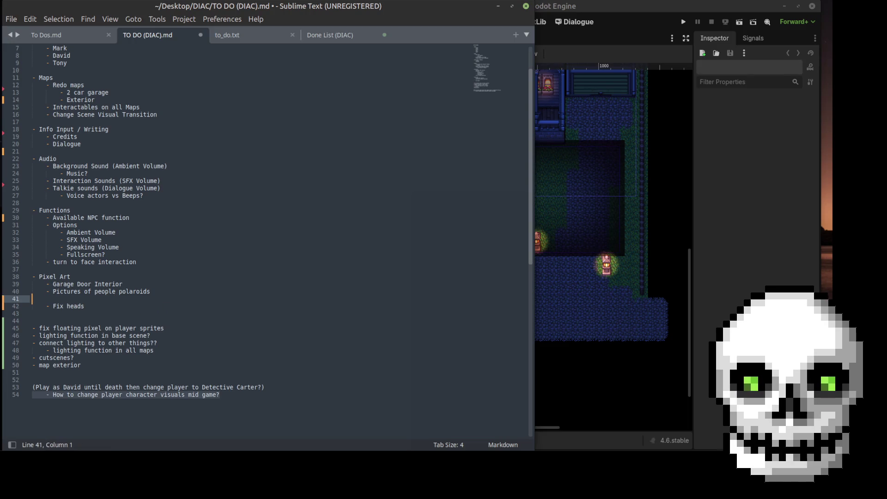
# - Move the floating-pixel fix up under Fix heads, indented beneath Pixel Art
pyautogui.click(93, 298)
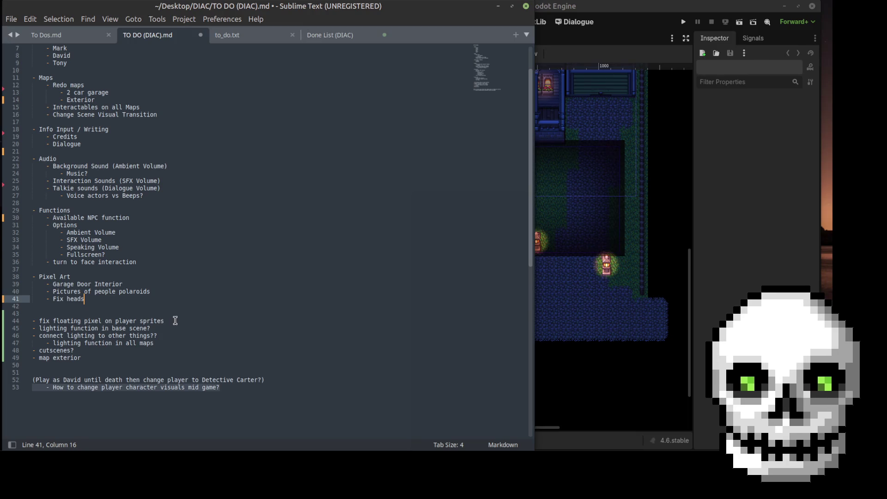
pyautogui.click(33, 320)
pyautogui.press('BackSpace')
pyautogui.press('BackSpace')
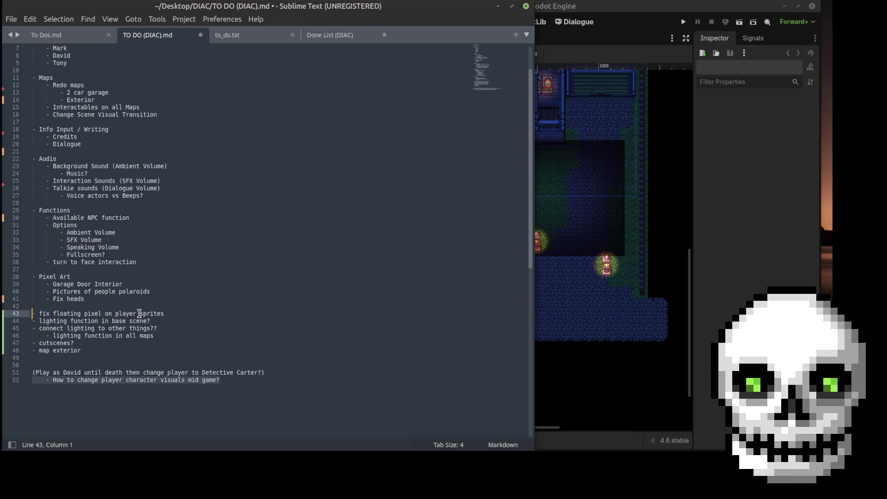
pyautogui.press('Tab')
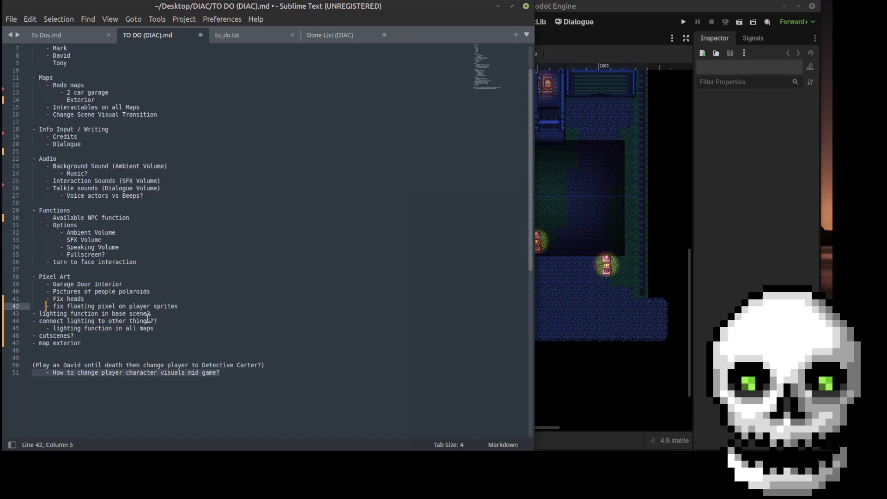
pyautogui.moveTo(33, 314); pyautogui.dragTo(162, 315)
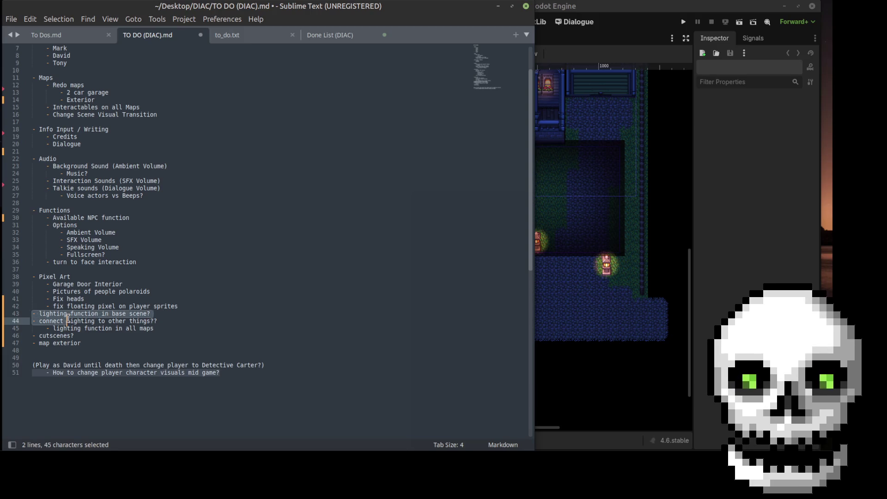
pyautogui.click(30, 313)
pyautogui.press('Return')
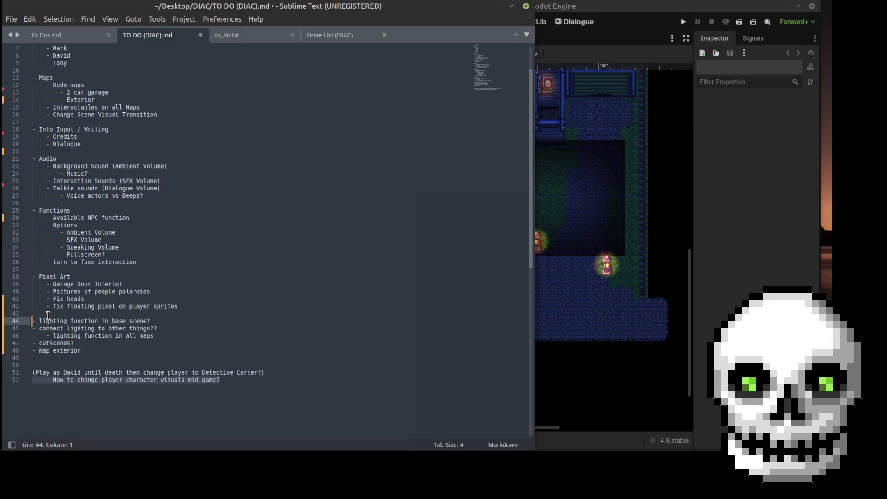
# - Add '- Day / Night cycles (booo T_T)' after turn to face interaction
pyautogui.click(160, 260)
pyautogui.press('Return')
pyautogui.write('-')
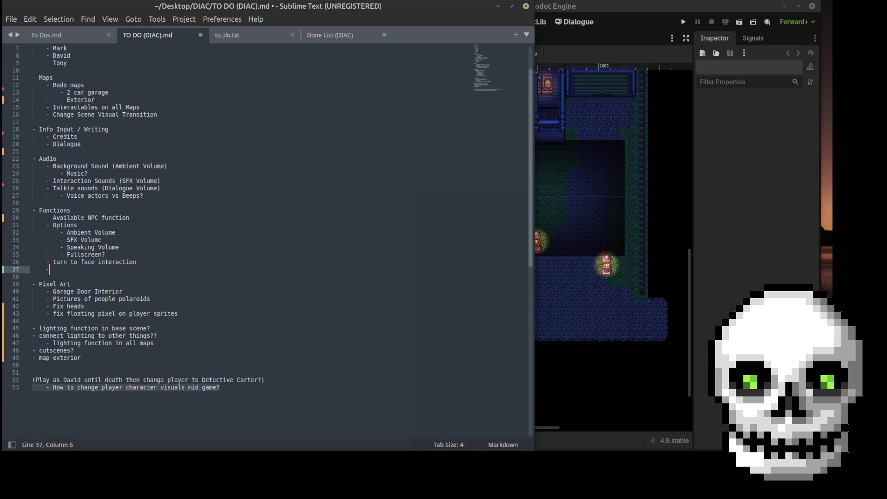
pyautogui.write('Day')
pyautogui.press('Left')
pyautogui.press('Left')
pyautogui.press('Left')
pyautogui.press('End')
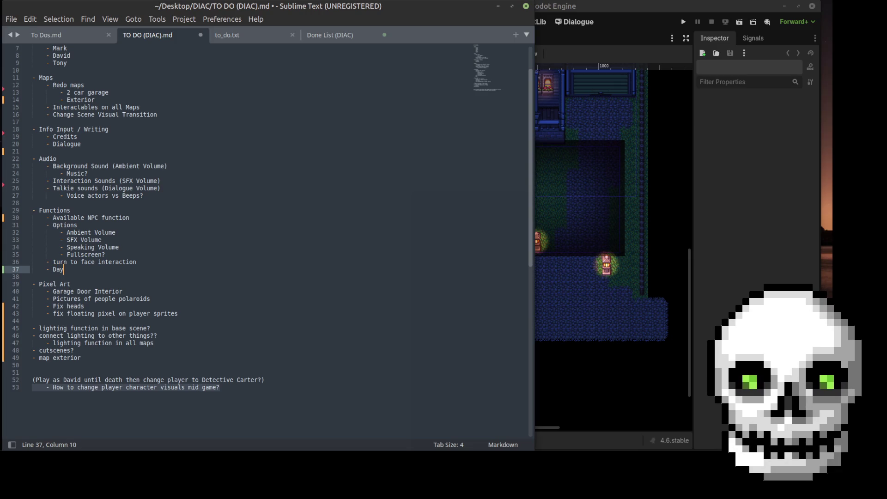
pyautogui.write(' / Night ')
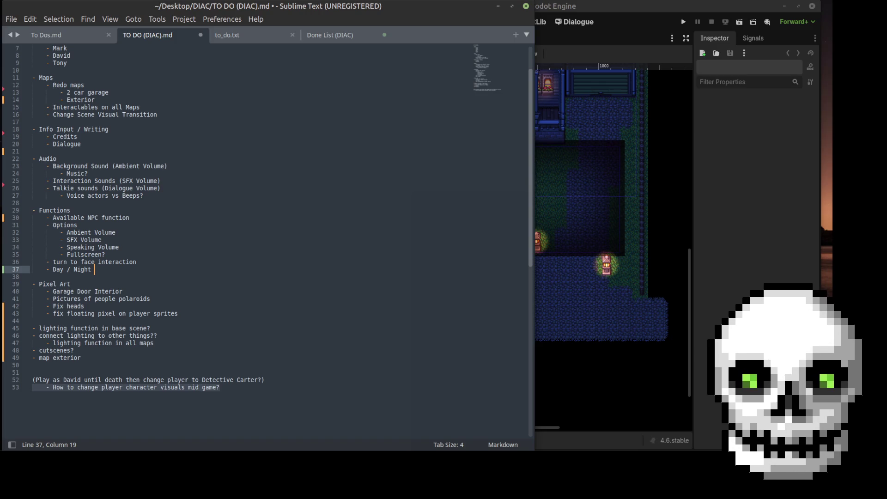
pyautogui.write('cycles ')
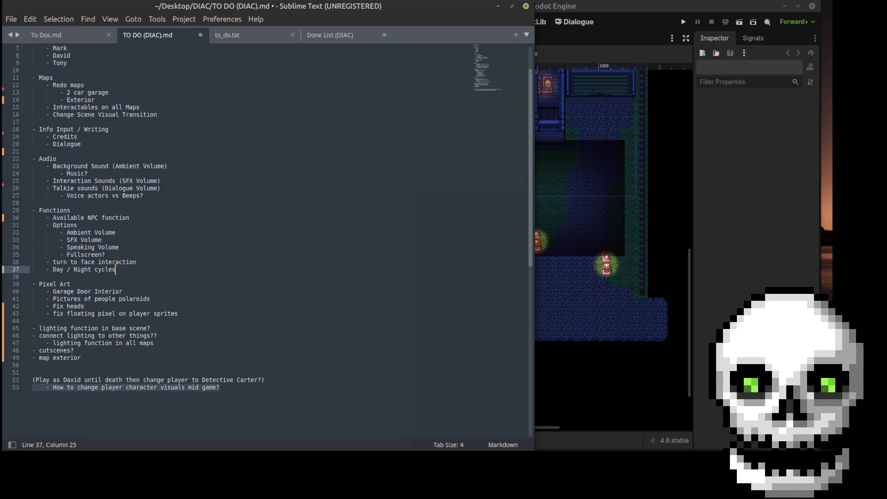
pyautogui.write('(booo')
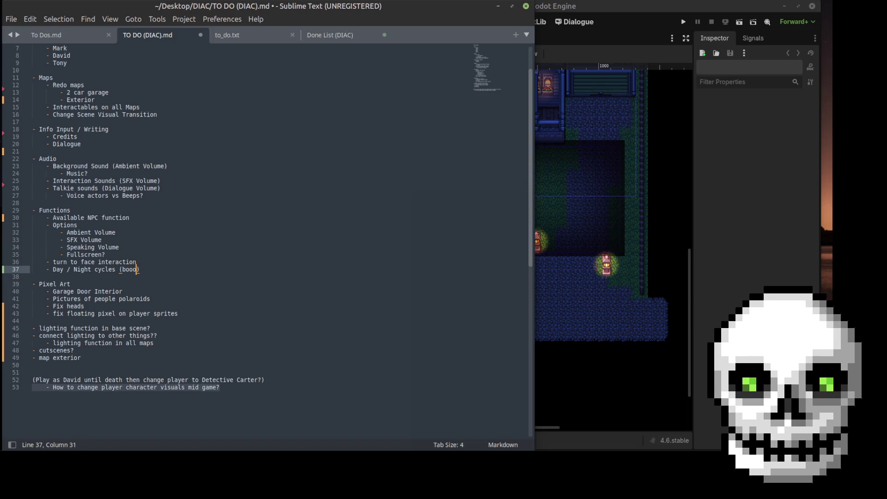
pyautogui.write(' T_T')
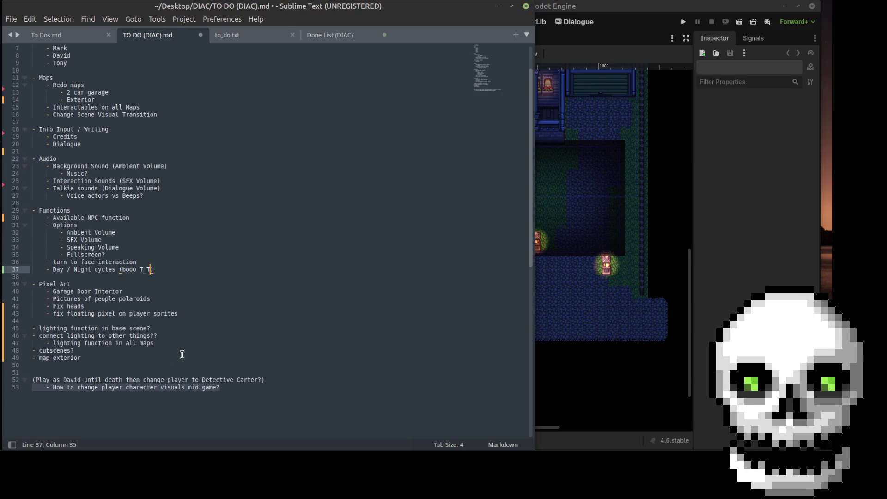
pyautogui.click(232, 390)
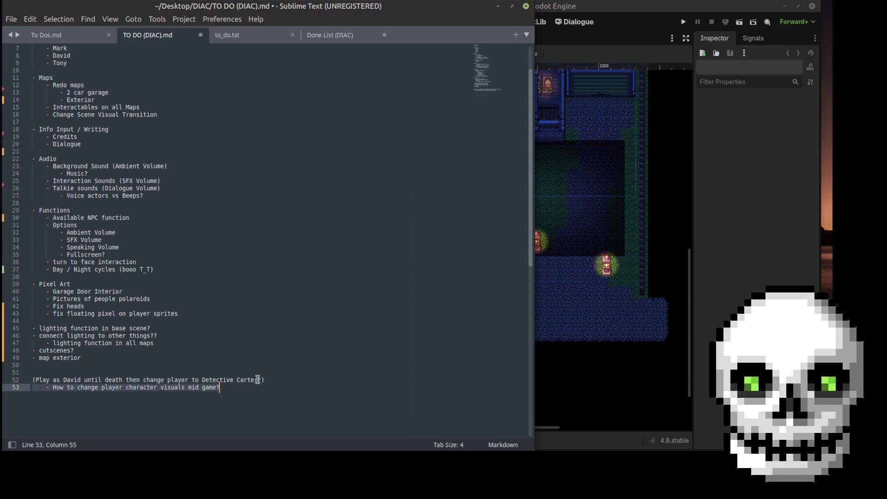
# - Push the Play as David note down and delete the lighting function in base scene note
pyautogui.moveTo(266, 389); pyautogui.dragTo(28, 380)
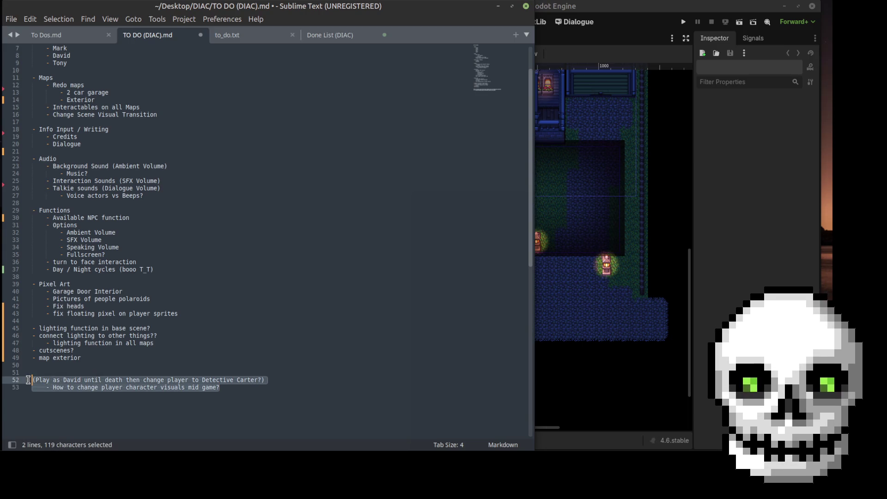
pyautogui.click(258, 389)
pyautogui.click(118, 373)
pyautogui.press('Return')
pyautogui.press('Return')
pyautogui.press('Return')
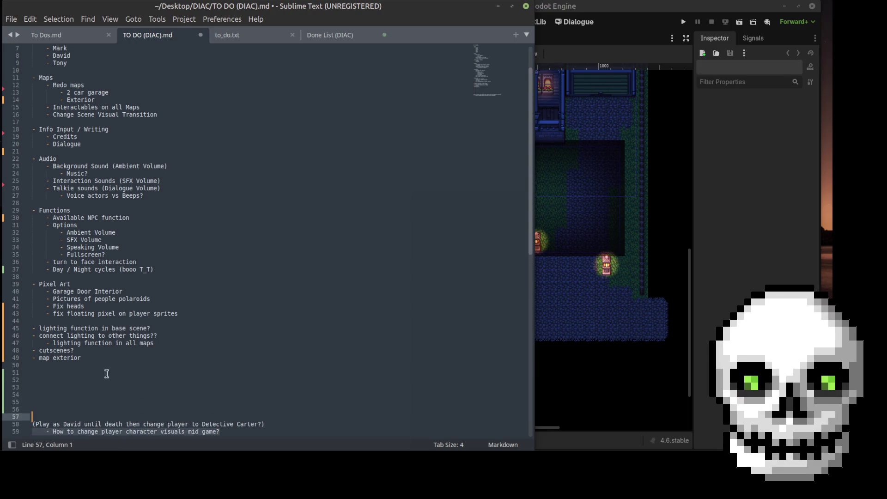
pyautogui.moveTo(151, 328); pyautogui.dragTo(22, 330)
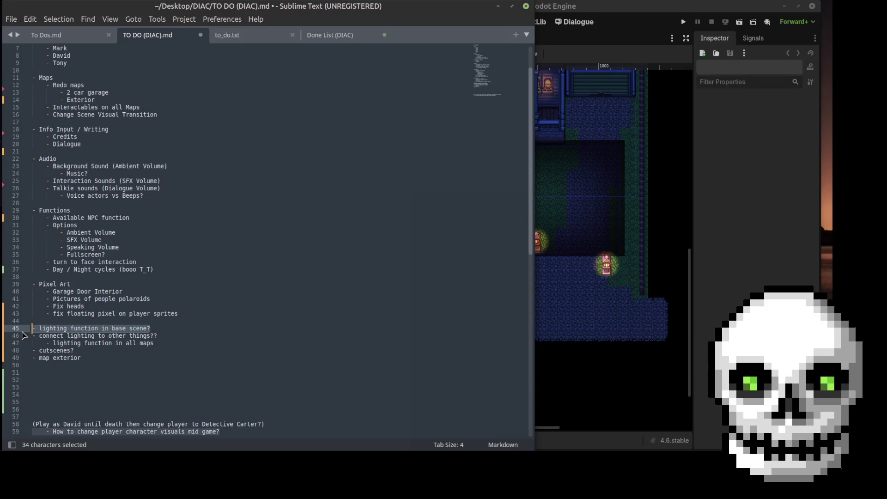
pyautogui.press('Delete')
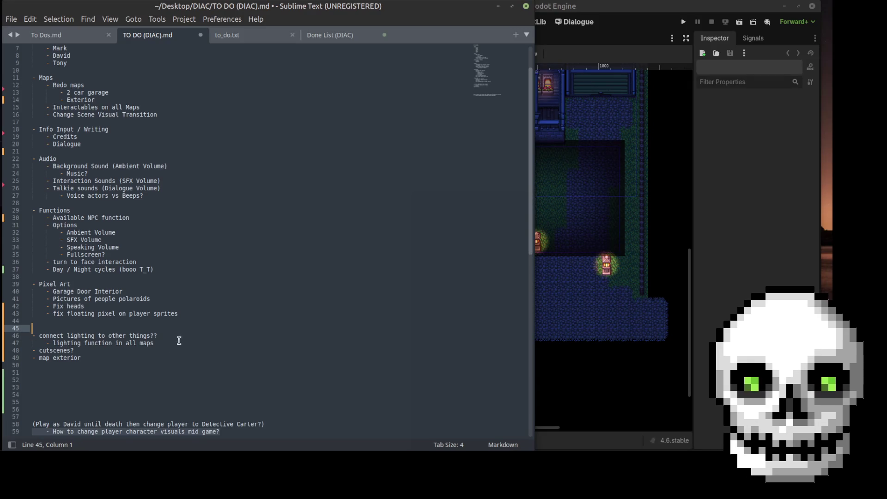
pyautogui.moveTo(33, 335); pyautogui.dragTo(155, 344)
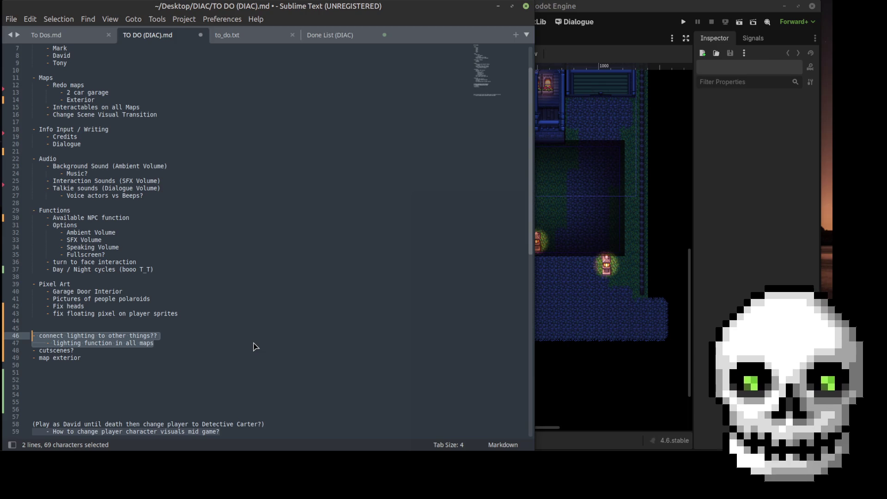
# - Add '- Light switches' under Day / Night cycles, delete the leftover lighting lines, and save
pyautogui.click(178, 267)
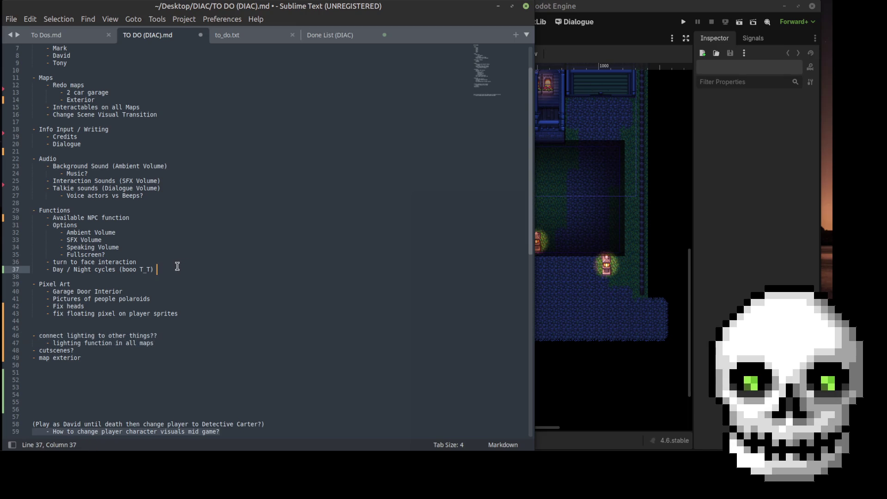
pyautogui.press('Return')
pyautogui.write('-')
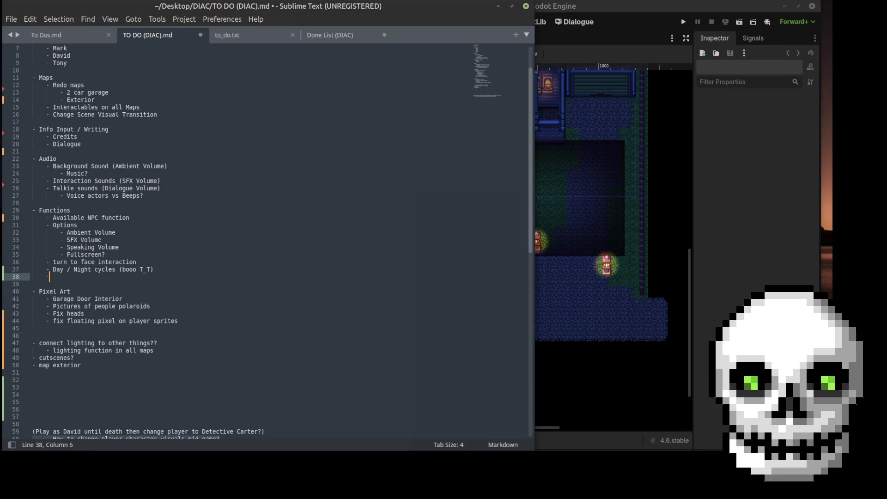
pyautogui.write(' Light switches')
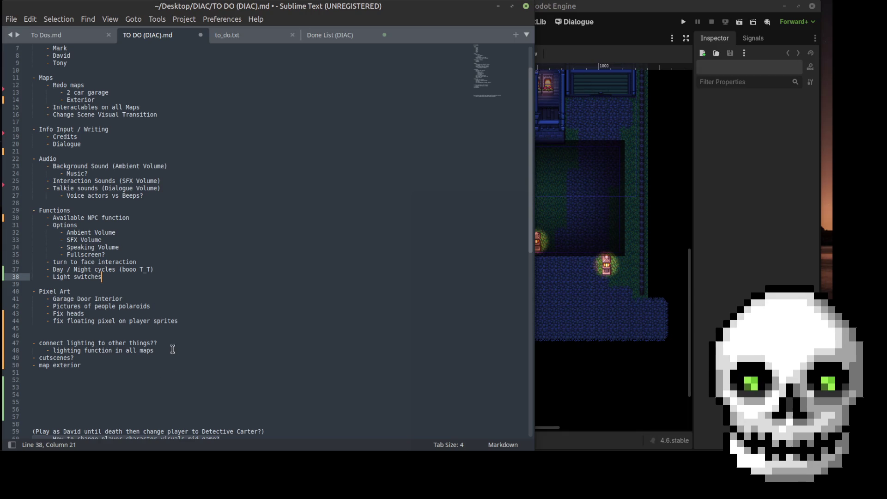
pyautogui.moveTo(175, 350); pyautogui.dragTo(32, 335)
pyautogui.press('BackSpace')
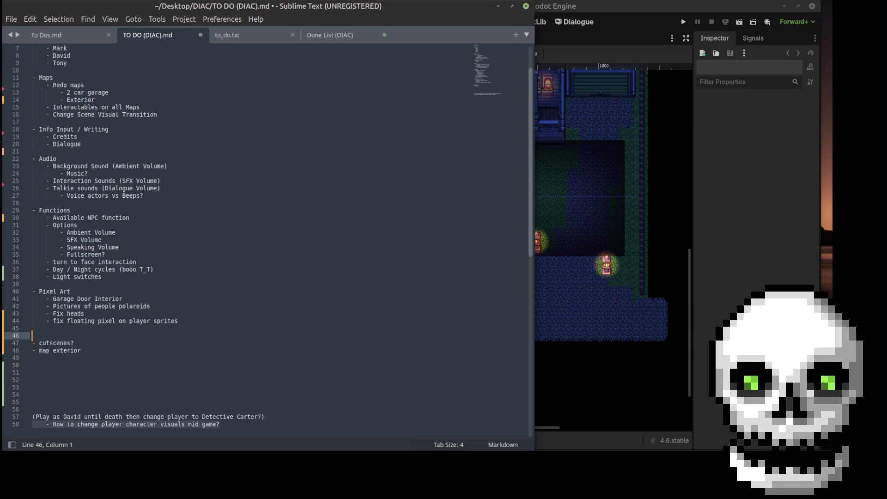
pyautogui.hotkey('ctrl', 's')
# - Delete the map exterior item from the TO DO list
pyautogui.moveTo(75, 345); pyautogui.dragTo(15, 344)
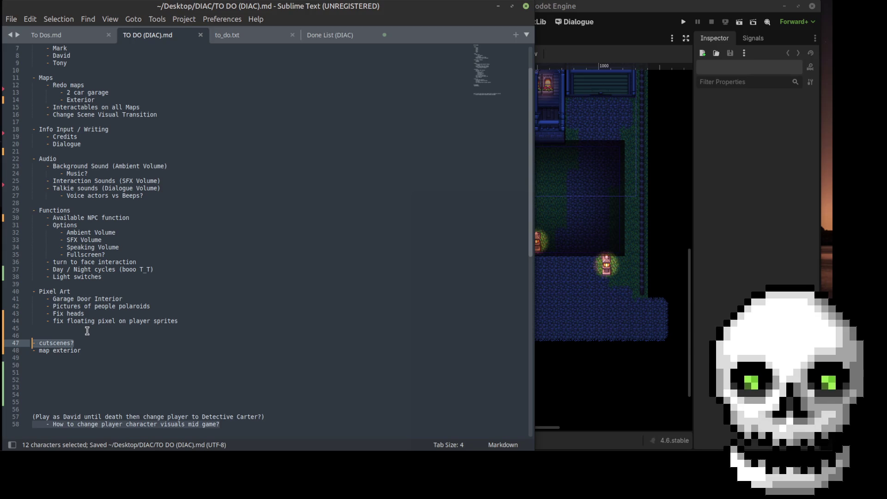
pyautogui.moveTo(88, 351); pyautogui.dragTo(27, 351)
pyautogui.press('BackSpace')
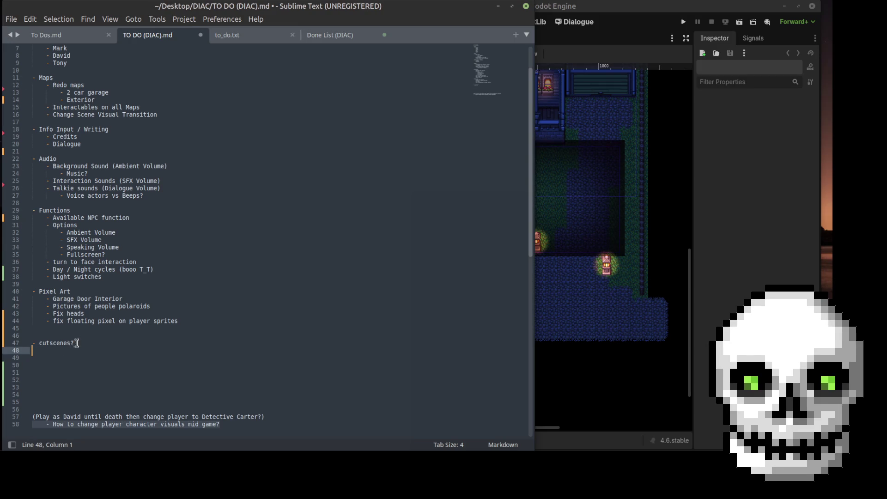
# - Scroll the TO DO list to the top, then switch back to the Godot editor
pyautogui.click(78, 344)
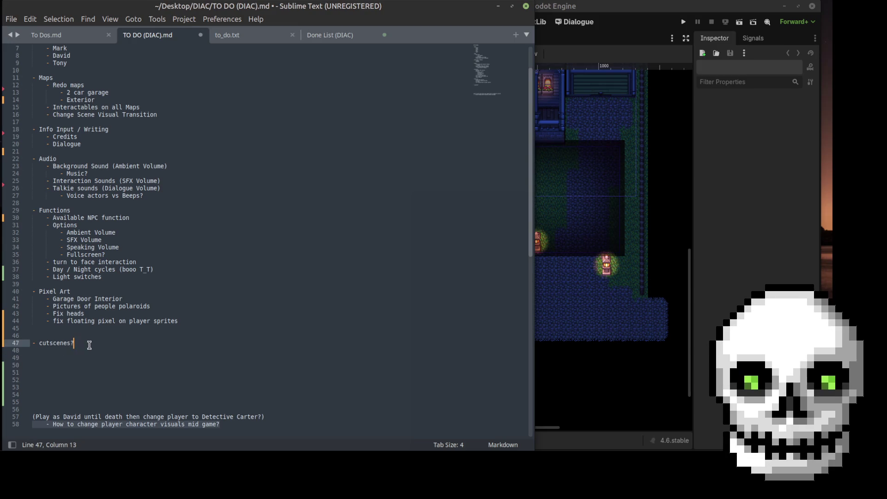
pyautogui.scroll(1, 139, 351)
pyautogui.scroll(1, 149, 354)
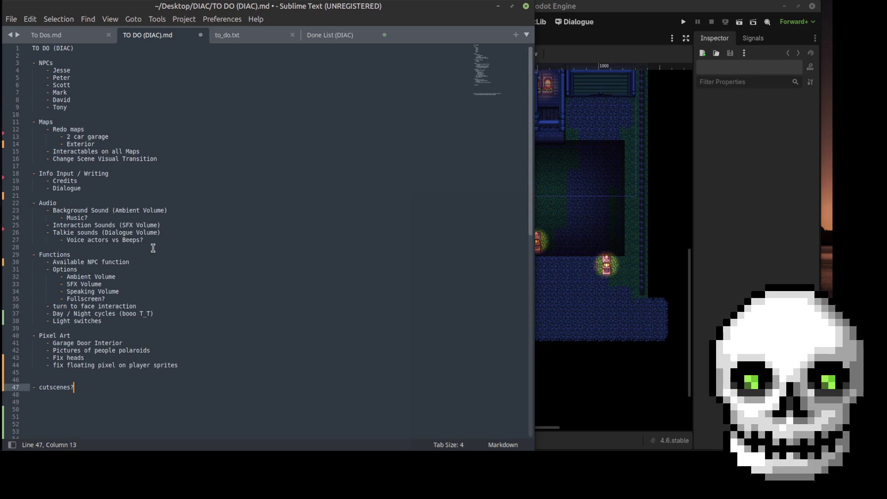
pyautogui.click(91, 191)
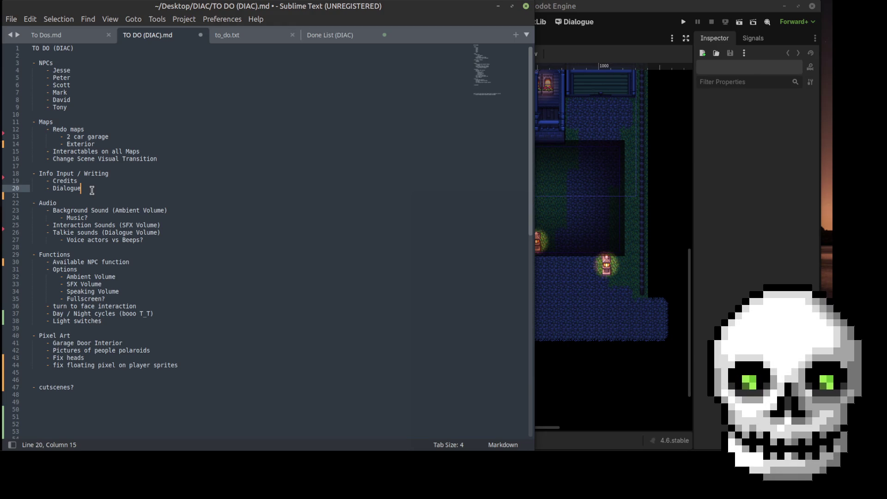
pyautogui.click(604, 13)
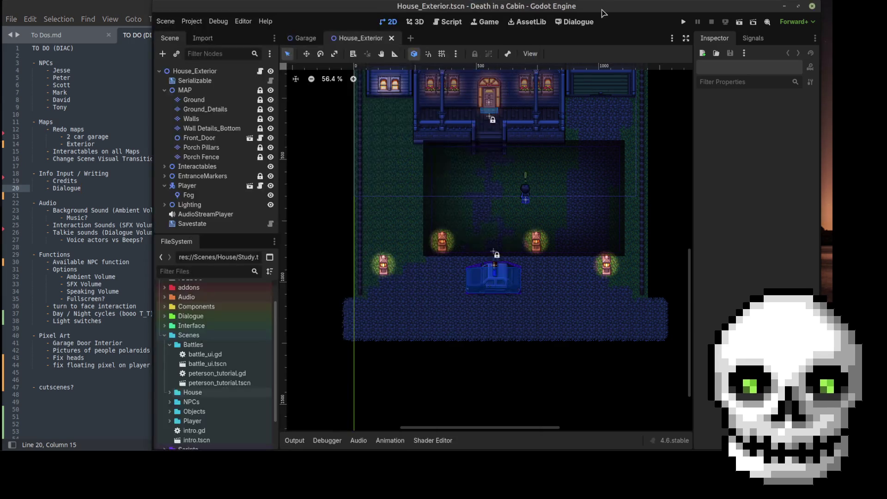
# - Hide the Fog light, nudge the Player, and place the CopCar at 547, 867
pyautogui.moveTo(529, 189); pyautogui.dragTo(516, 203)
pyautogui.click(271, 195)
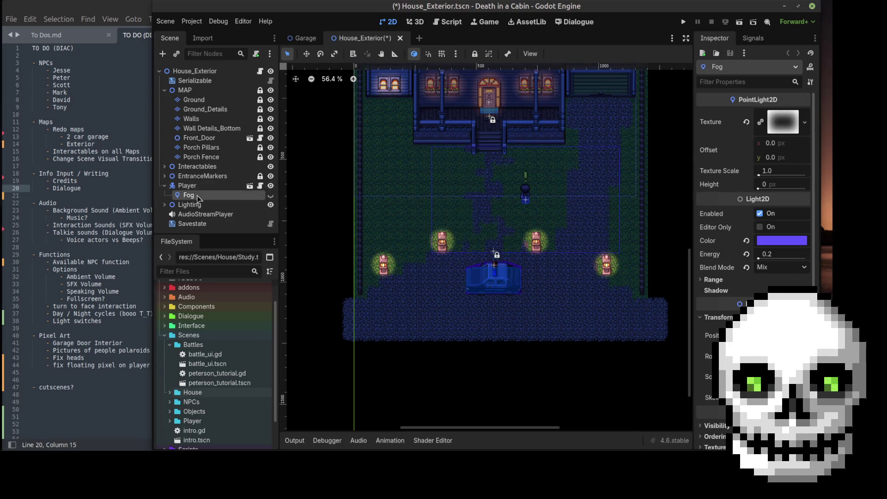
pyautogui.moveTo(527, 189)
pyautogui.mouseDown()
pyautogui.moveTo(479, 214)
pyautogui.moveTo(528, 194)
pyautogui.moveTo(462, 200)
pyautogui.moveTo(520, 204)
pyautogui.mouseUp()
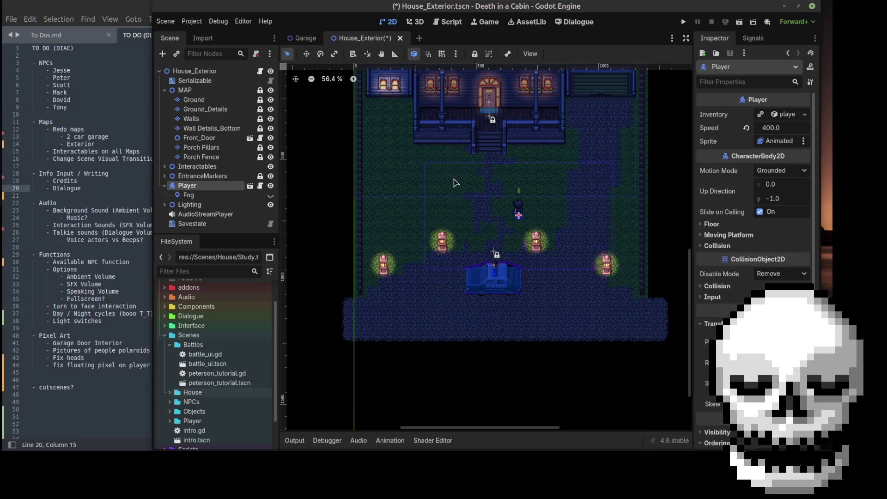
pyautogui.moveTo(491, 288)
pyautogui.mouseDown()
pyautogui.moveTo(493, 182)
pyautogui.moveTo(452, 181)
pyautogui.moveTo(461, 185)
pyautogui.moveTo(440, 195)
pyautogui.moveTo(441, 211)
pyautogui.moveTo(483, 178)
pyautogui.moveTo(447, 178)
pyautogui.moveTo(462, 193)
pyautogui.mouseUp()
pyautogui.moveTo(524, 203)
pyautogui.mouseDown()
pyautogui.moveTo(525, 212)
pyautogui.moveTo(470, 226)
pyautogui.moveTo(536, 211)
pyautogui.moveTo(506, 209)
pyautogui.moveTo(536, 211)
pyautogui.moveTo(520, 214)
pyautogui.mouseUp()
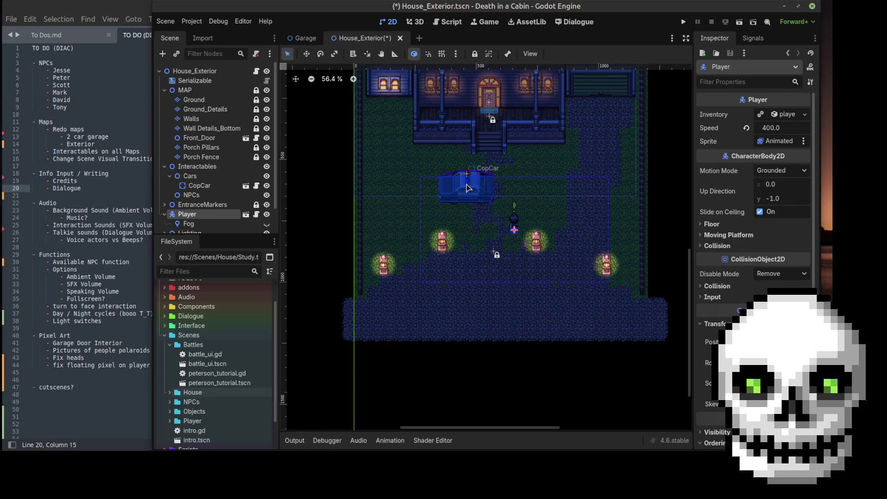
pyautogui.moveTo(466, 180); pyautogui.dragTo(489, 259)
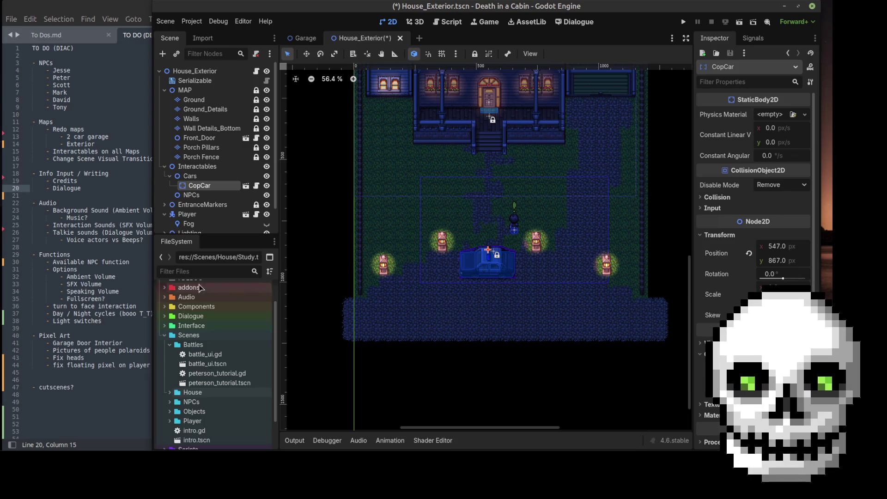
pyautogui.click(121, 326)
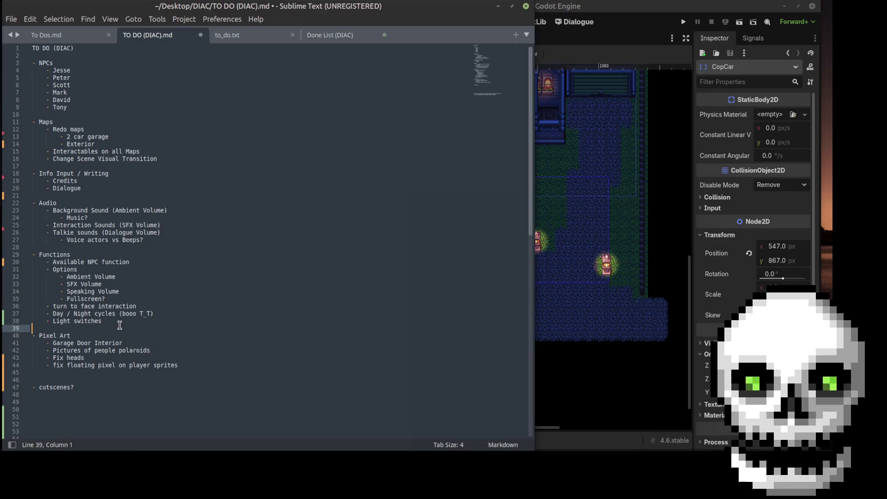
# - Add '- Cutscenes' under Light switches, delete the old 'cutscenes?' line, and save TO DO (DIAC)
pyautogui.click(119, 323)
pyautogui.press('Return')
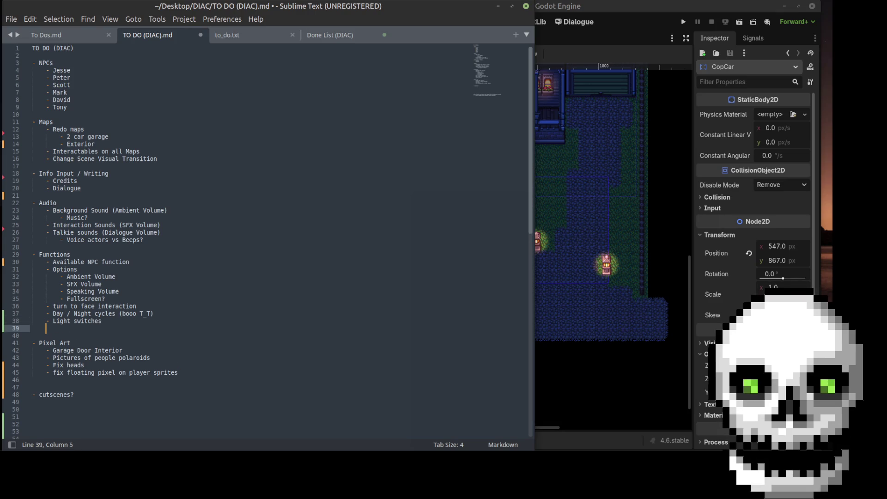
pyautogui.write('- Cutscenes')
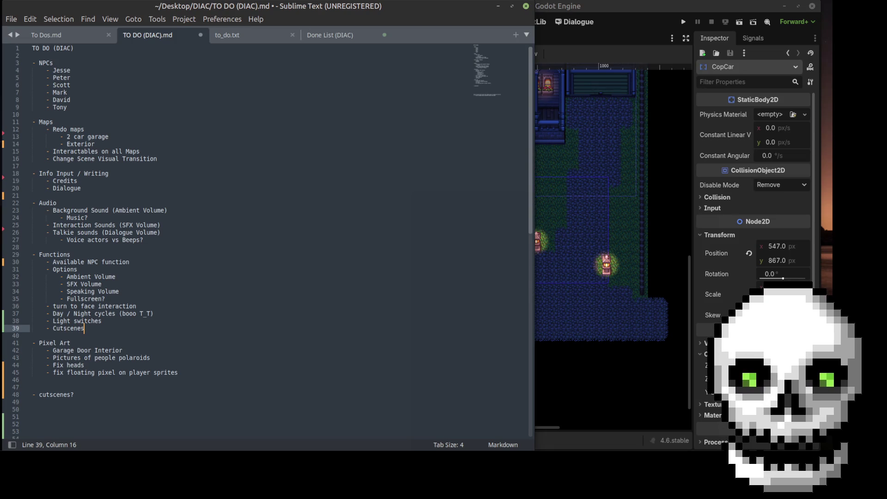
pyautogui.tripleClick(93, 393)
pyautogui.press('BackSpace')
pyautogui.click(163, 387)
pyautogui.press('BackSpace')
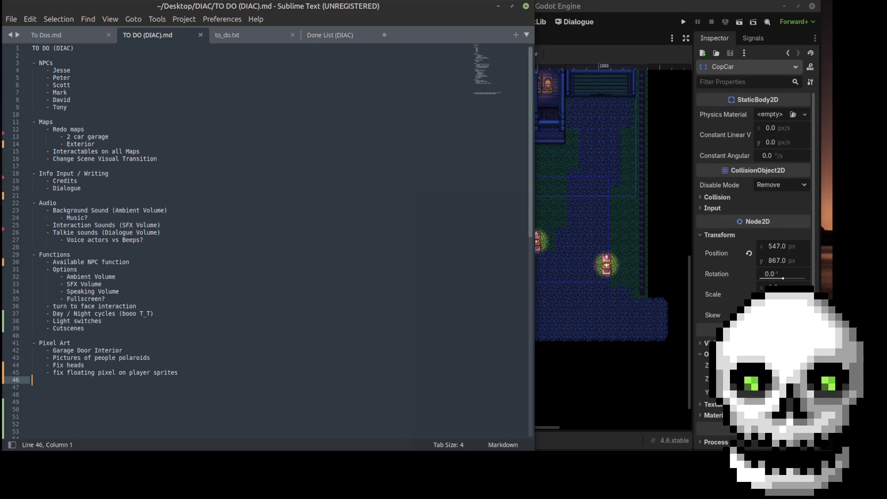
pyautogui.hotkey('ctrl', 's')
# - Look over To Dos.md and TO DO (DIAC), ending on the Done List (DIAC) file
pyautogui.click(77, 37)
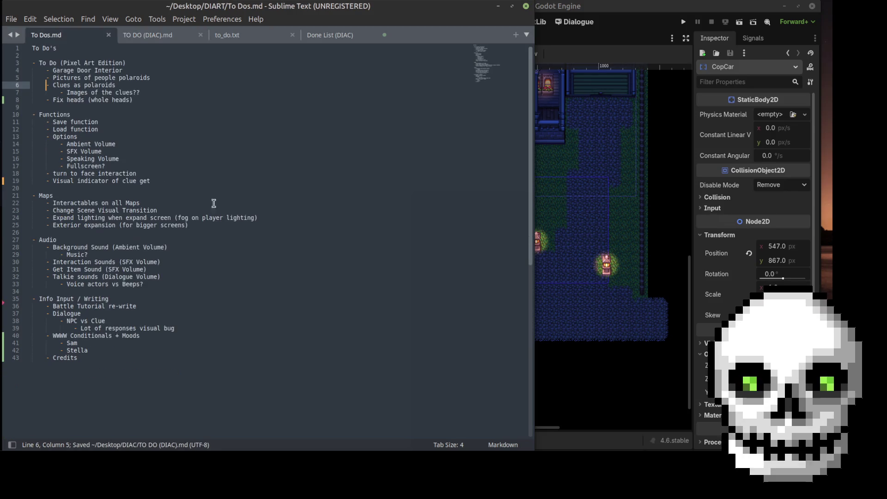
pyautogui.click(242, 271)
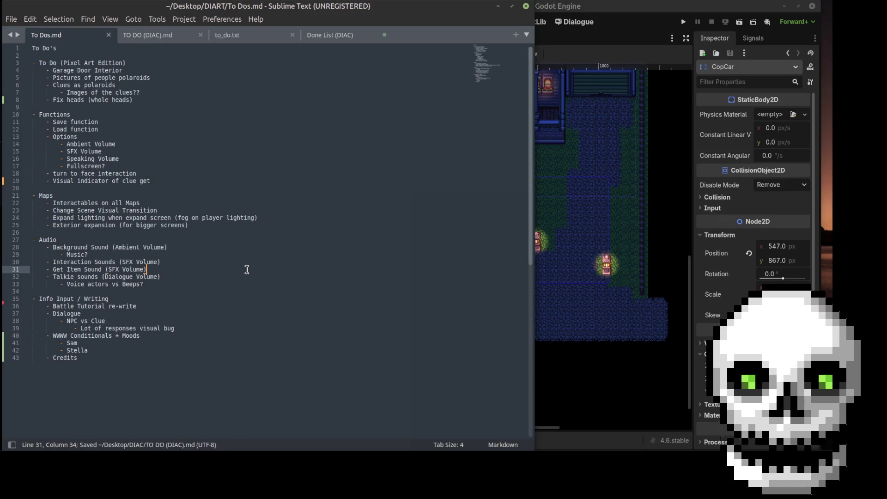
pyautogui.click(166, 40)
pyautogui.click(352, 41)
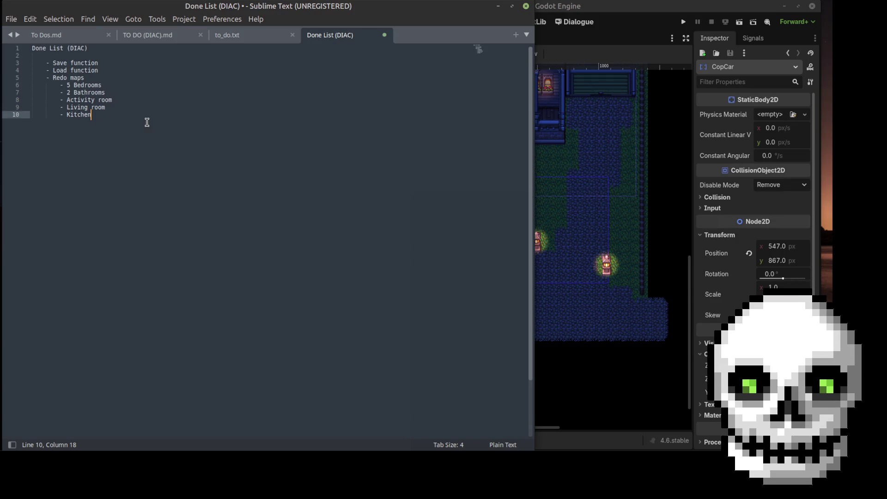
# - Save the done list as 'Done List (DIAC).txt' in the DIAC folder
pyautogui.hotkey('ctrl', 's')
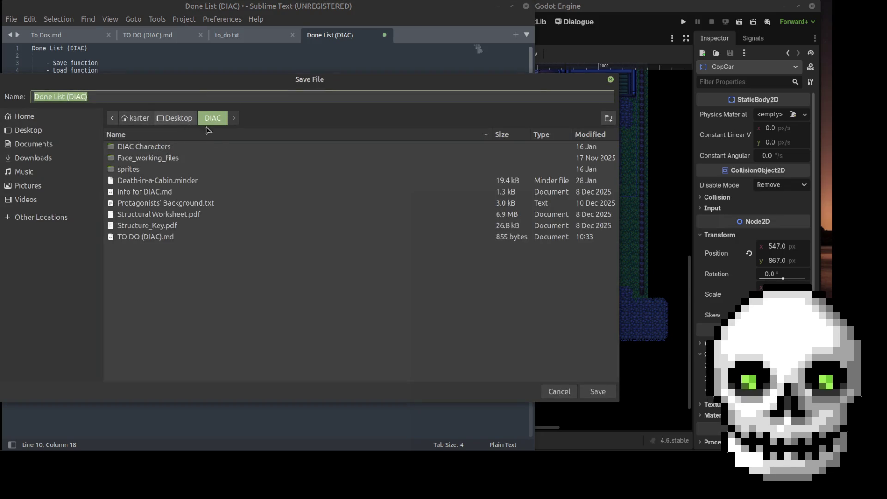
pyautogui.click(143, 101)
pyautogui.write('.')
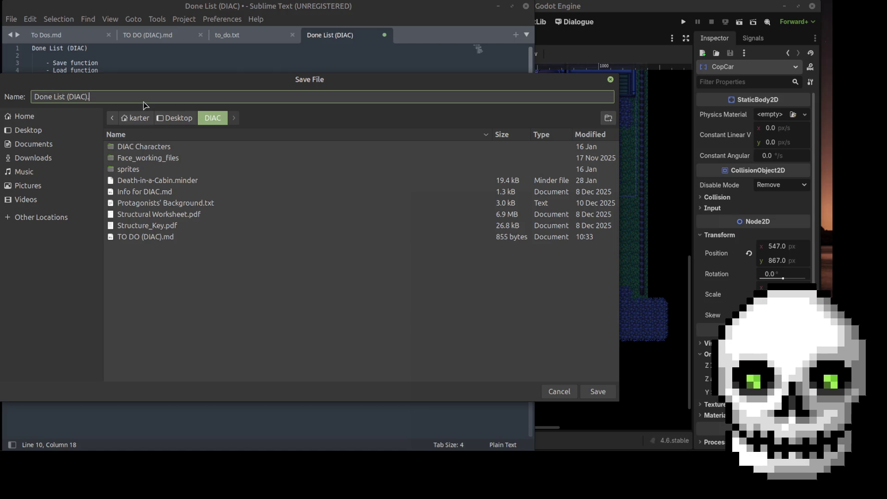
pyautogui.write('md')
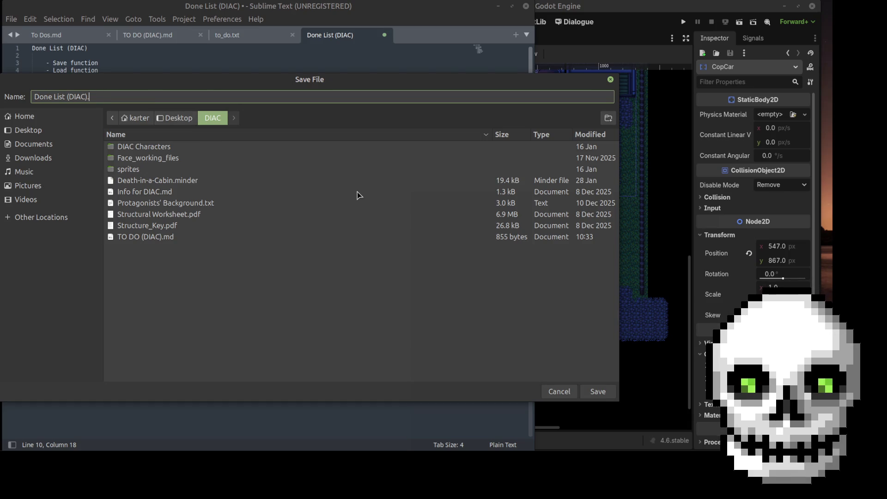
pyautogui.write('txt')
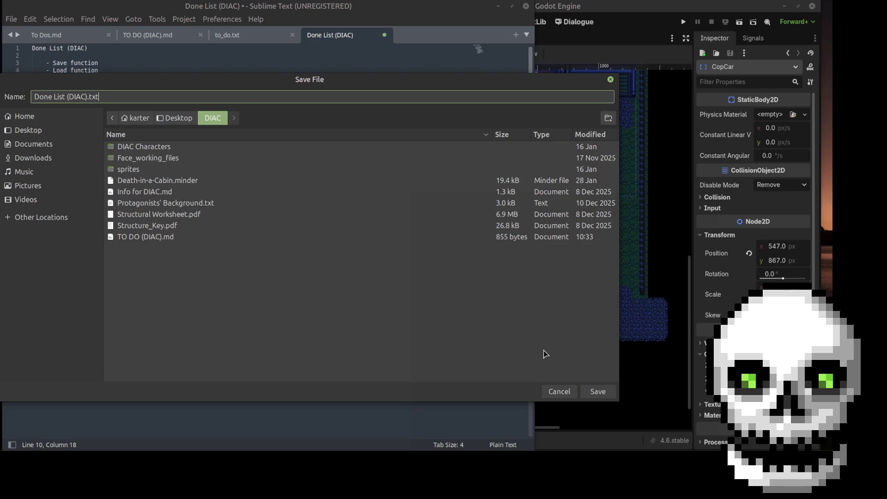
pyautogui.click(598, 392)
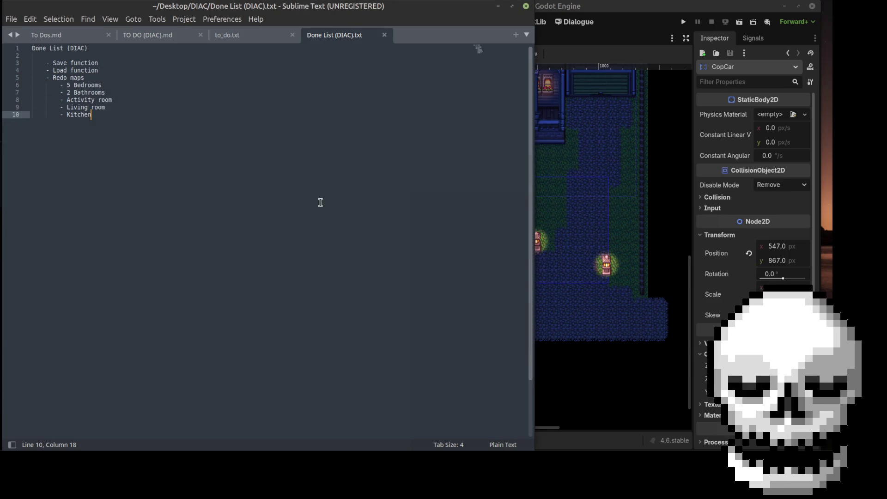
# - Close the Done List (DIAC).txt, To Dos.md and TO DO (DIAC).md files in Sublime Text
pyautogui.click(385, 35)
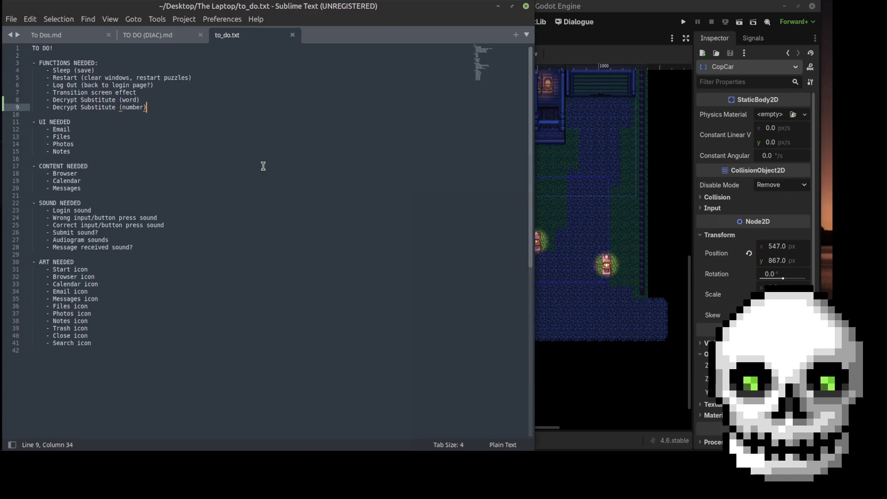
pyautogui.click(26, 37)
pyautogui.click(108, 36)
pyautogui.click(108, 36)
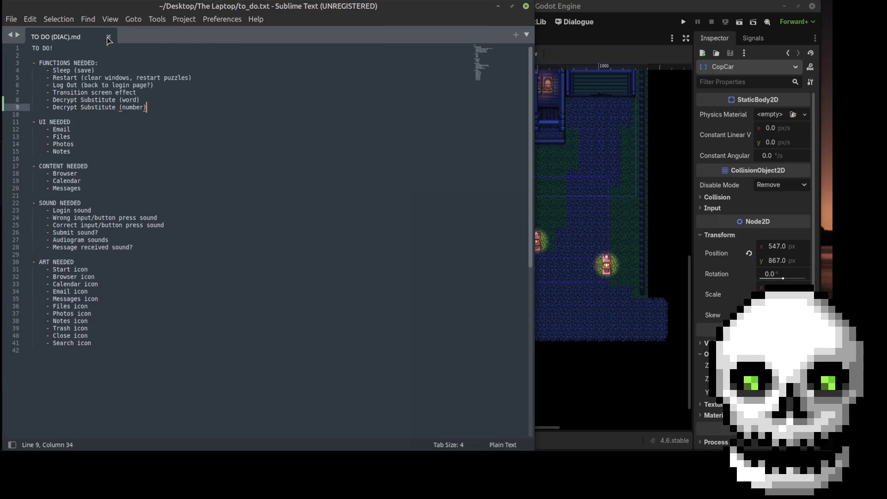
# - Save the House_Exterior scene and quit to the Godot project list
pyautogui.click(609, 23)
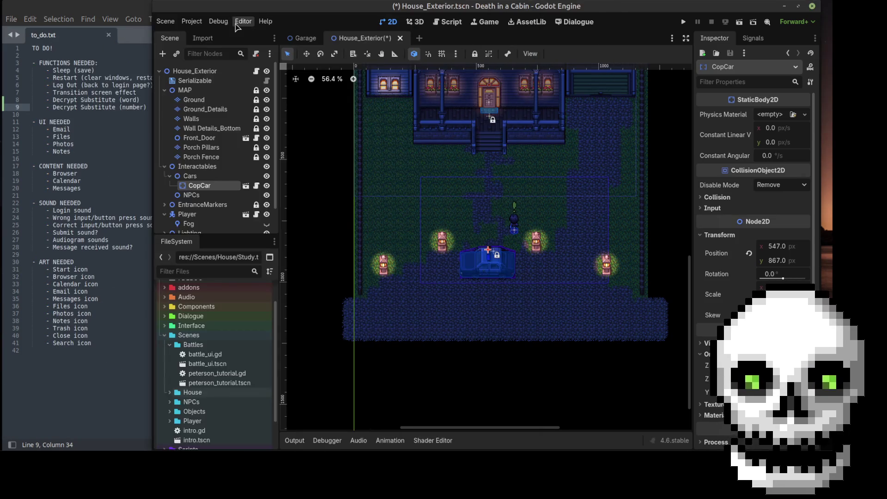
pyautogui.hotkey('ctrl', 's')
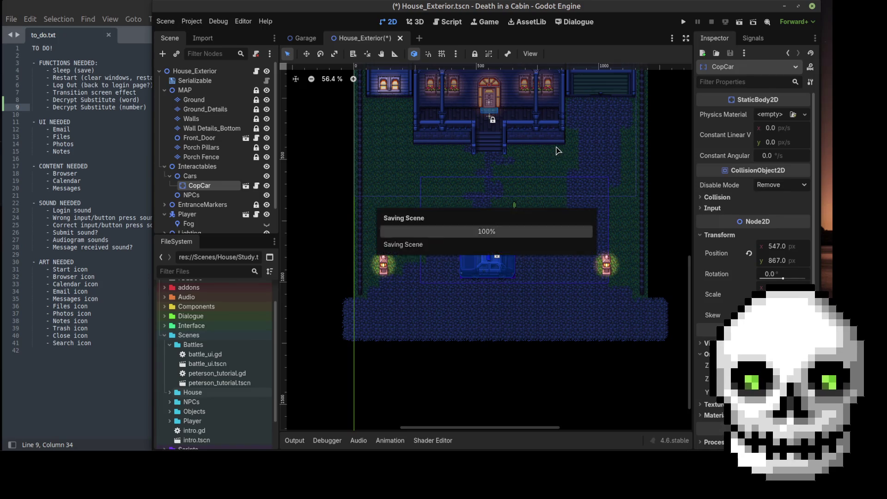
pyautogui.click(191, 21)
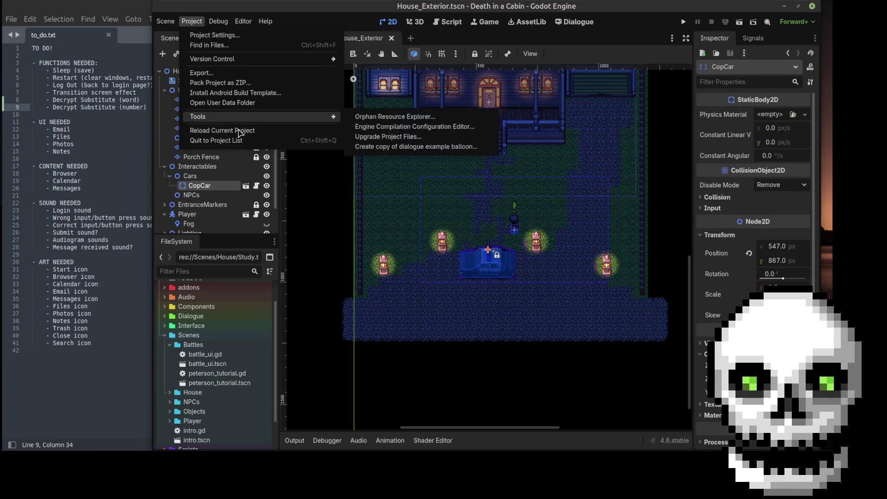
pyautogui.click(231, 140)
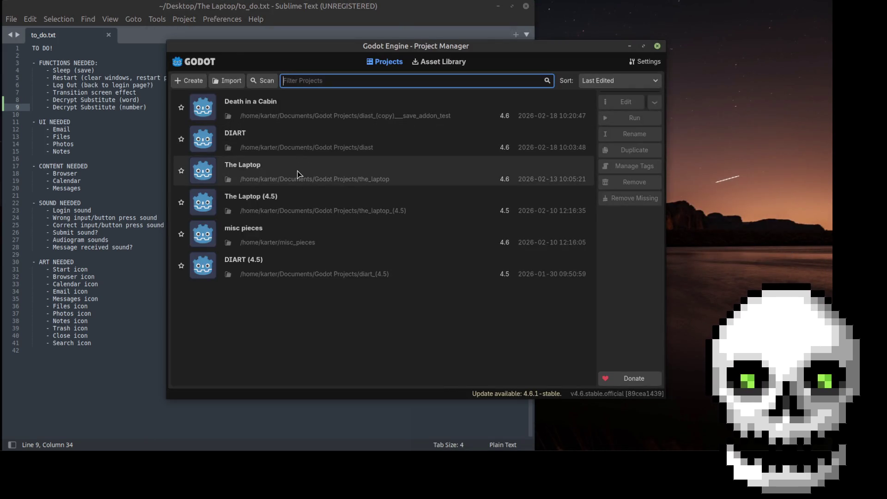
# - Open The Laptop project and close the Tel_Cipher_TEST and polybius_square_test scenes
pyautogui.doubleClick(298, 174)
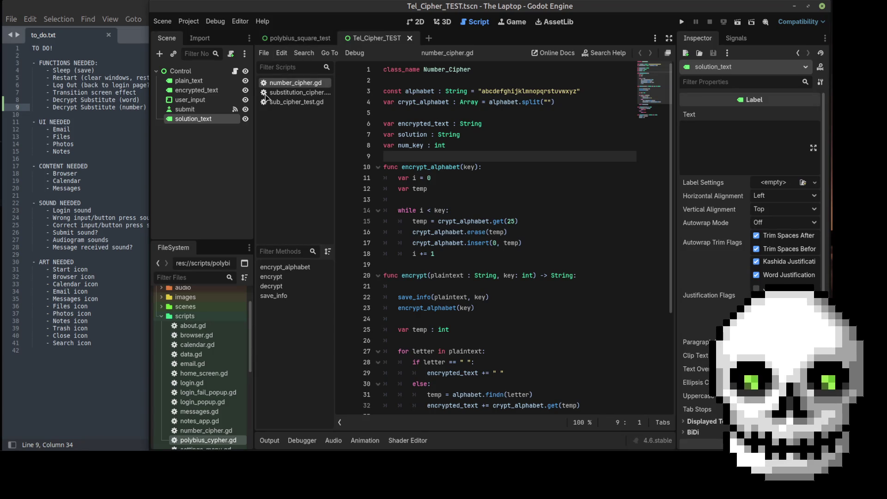
pyautogui.click(162, 318)
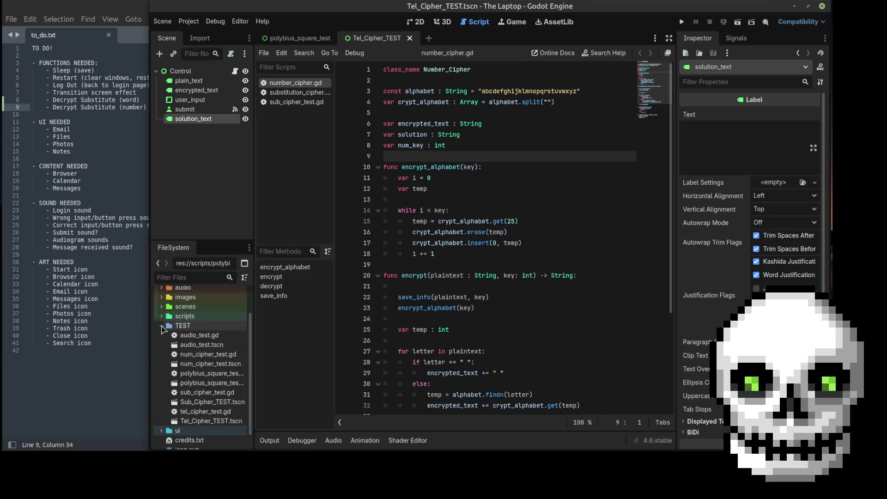
pyautogui.click(161, 325)
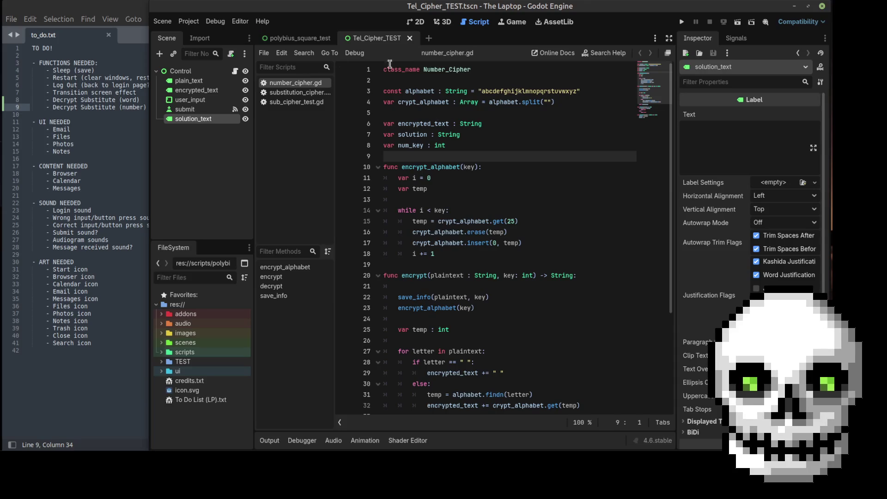
pyautogui.click(409, 40)
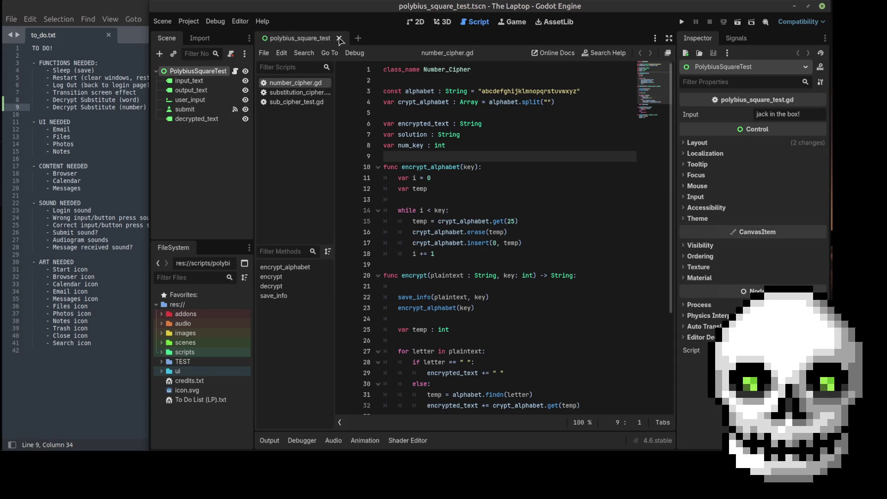
pyautogui.click(344, 39)
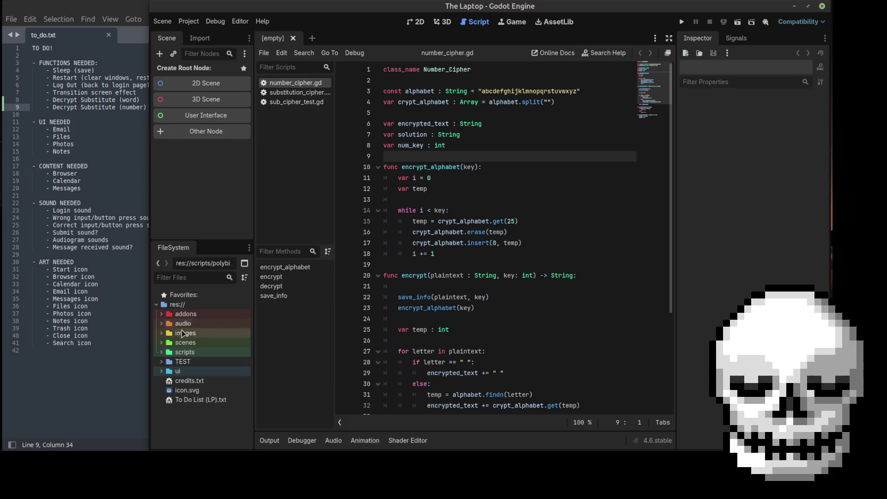
# - Open login.tscn from the scenes folder and view it in 2D
pyautogui.click(162, 342)
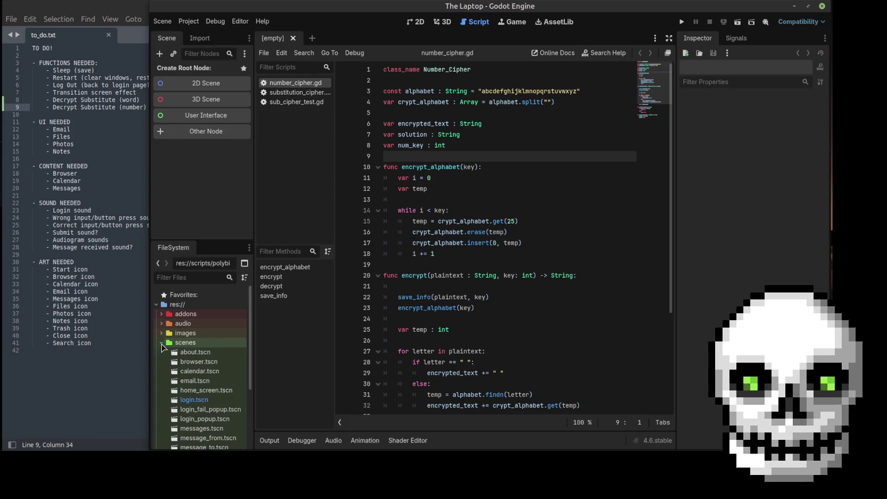
pyautogui.scroll(-2, 212, 398)
pyautogui.doubleClick(198, 363)
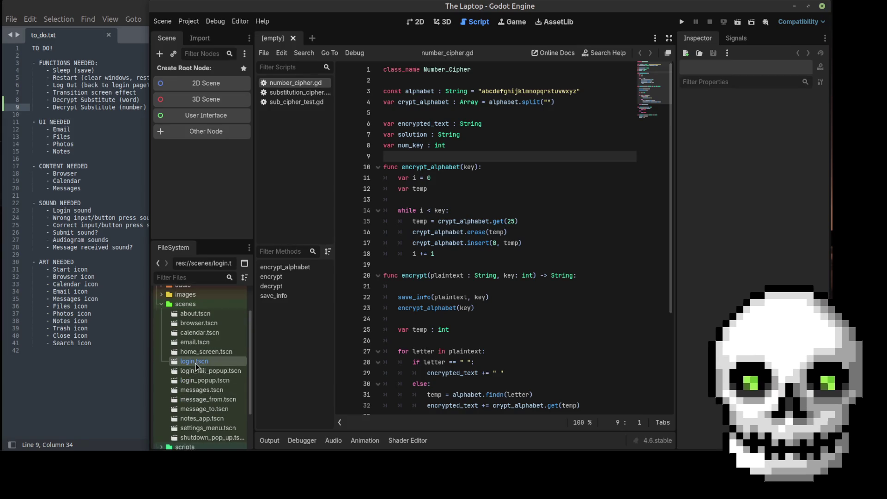
pyautogui.click(419, 23)
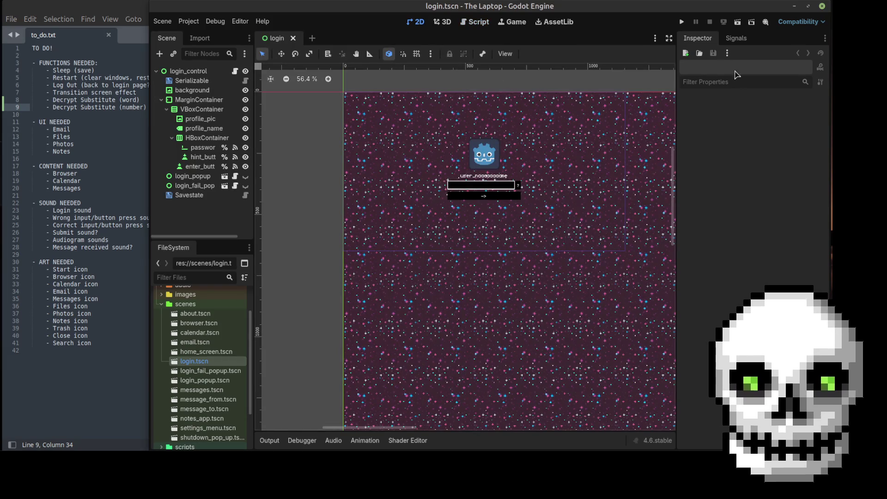
# - Run The Laptop, maximize it, dismiss the Favorite_Character! hint, and restore the window
pyautogui.click(738, 24)
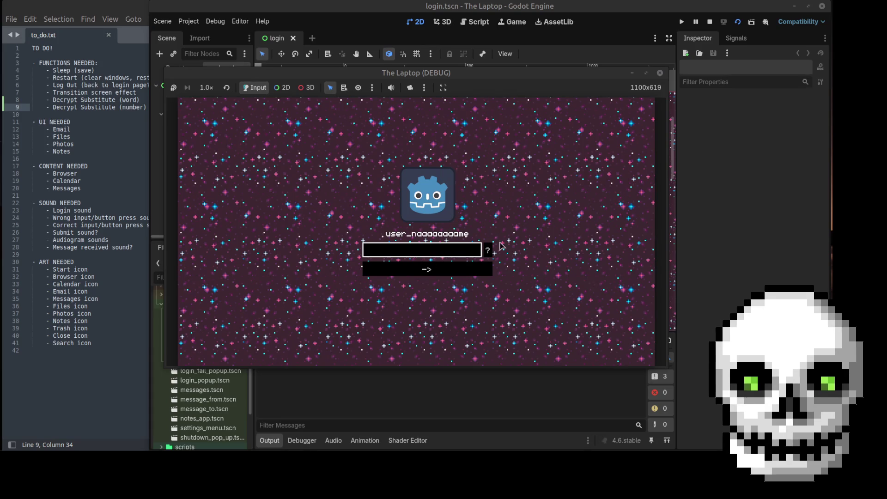
pyautogui.click(647, 74)
pyautogui.moveTo(476, 264)
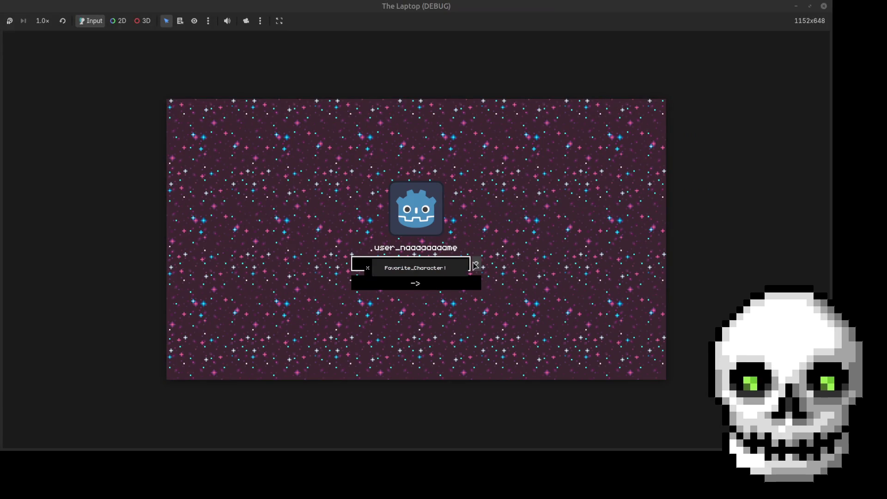
pyautogui.click(368, 268)
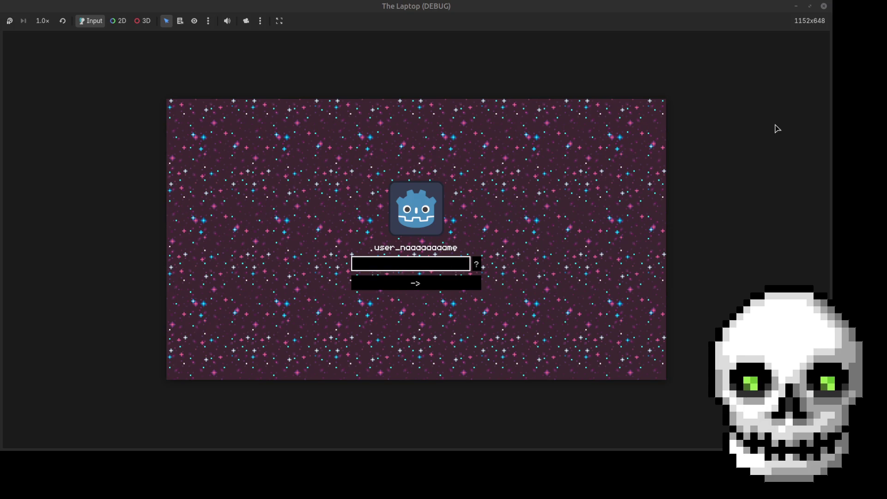
pyautogui.click(810, 6)
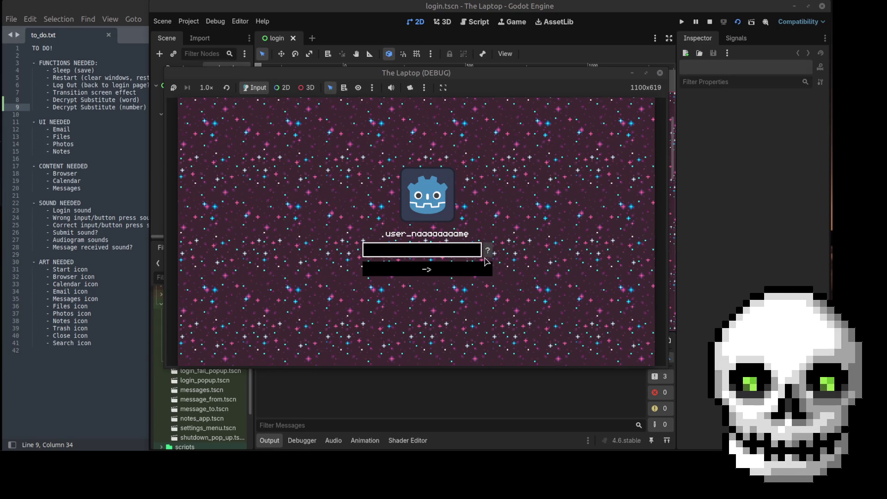
# - Check the password hint, then enter a one-character password and log in
pyautogui.click(488, 250)
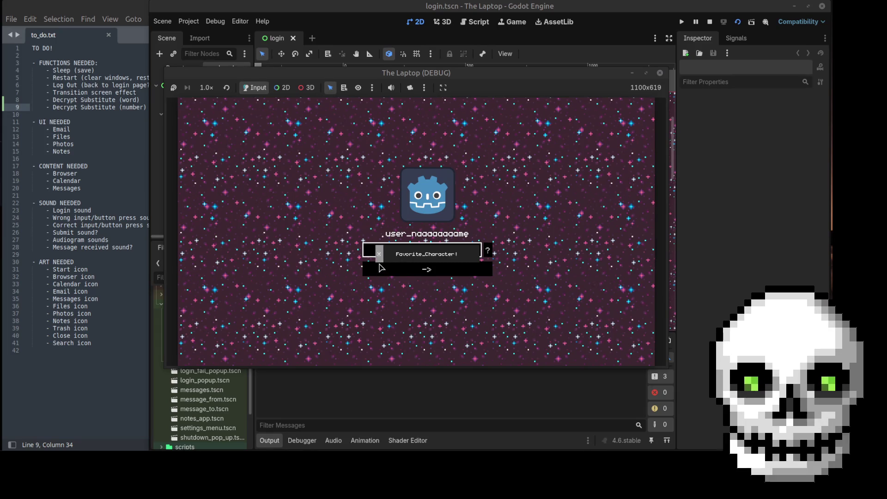
pyautogui.click(379, 255)
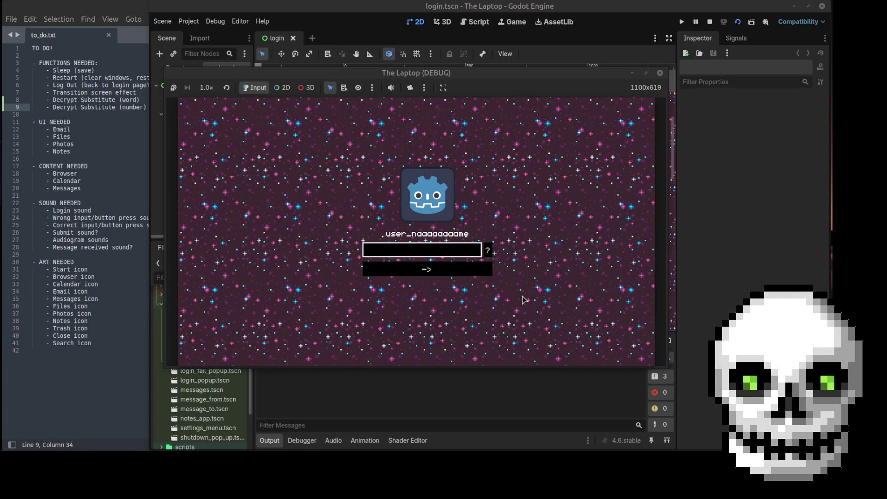
pyautogui.click(387, 259)
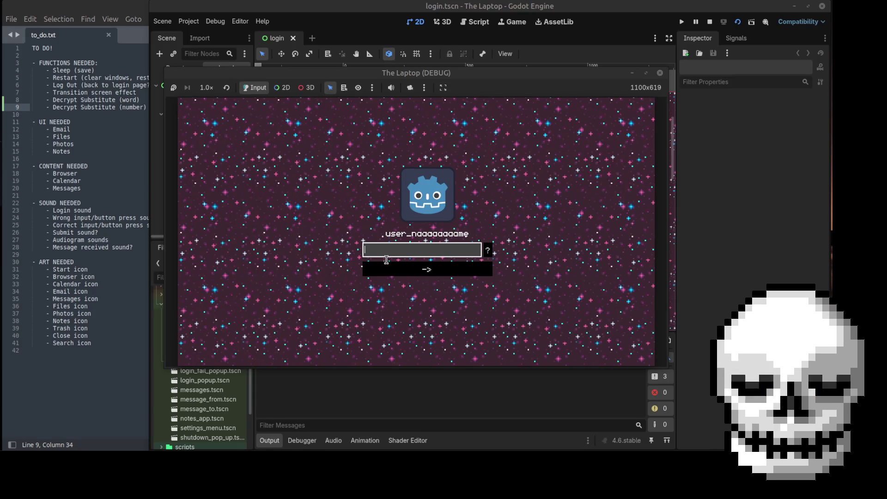
pyautogui.write('a')
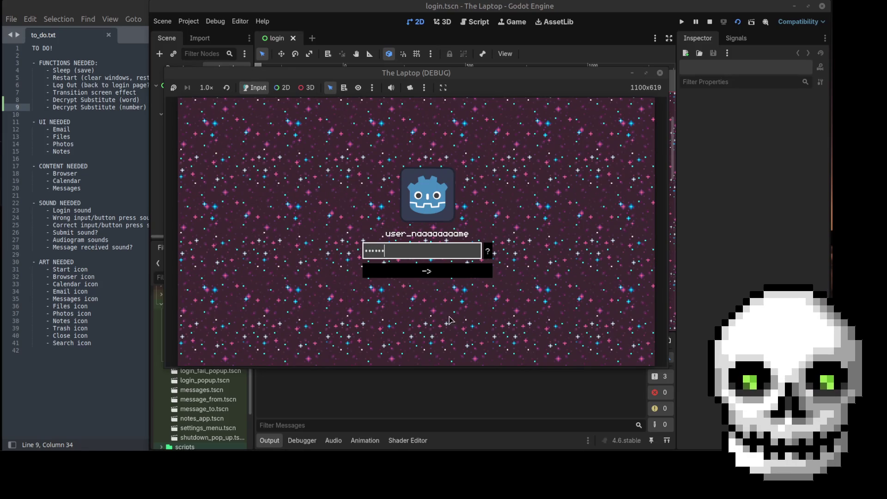
pyautogui.click(426, 274)
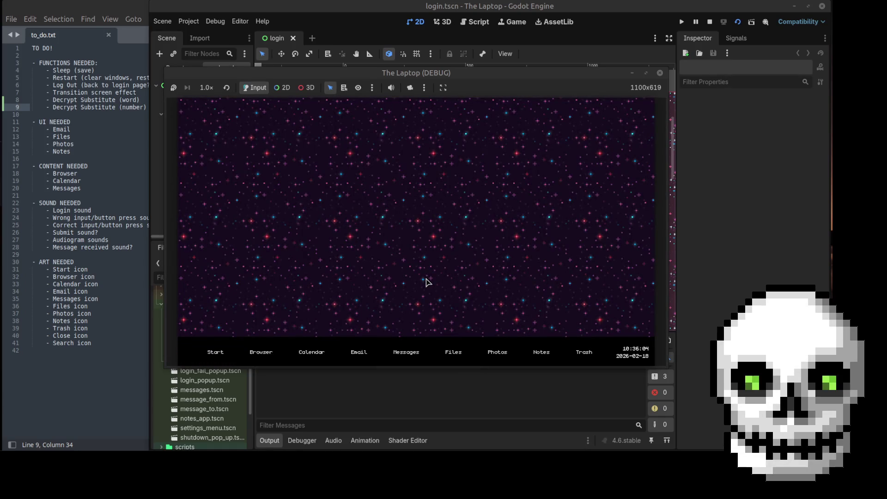
# - View and close the in-game About info, then maximize the game window
pyautogui.click(219, 353)
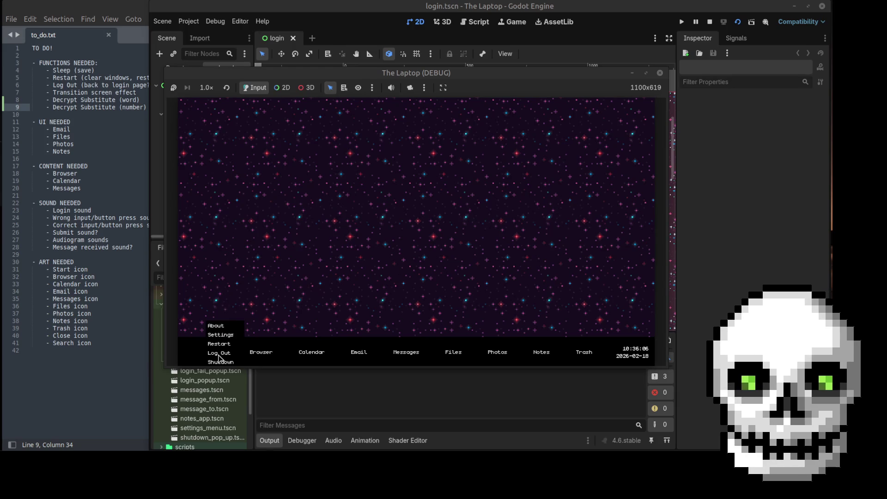
pyautogui.click(216, 326)
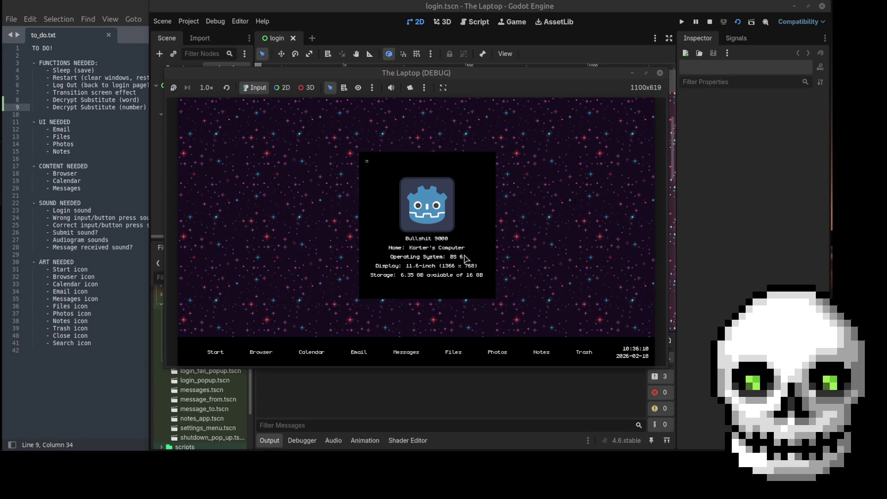
pyautogui.click(366, 161)
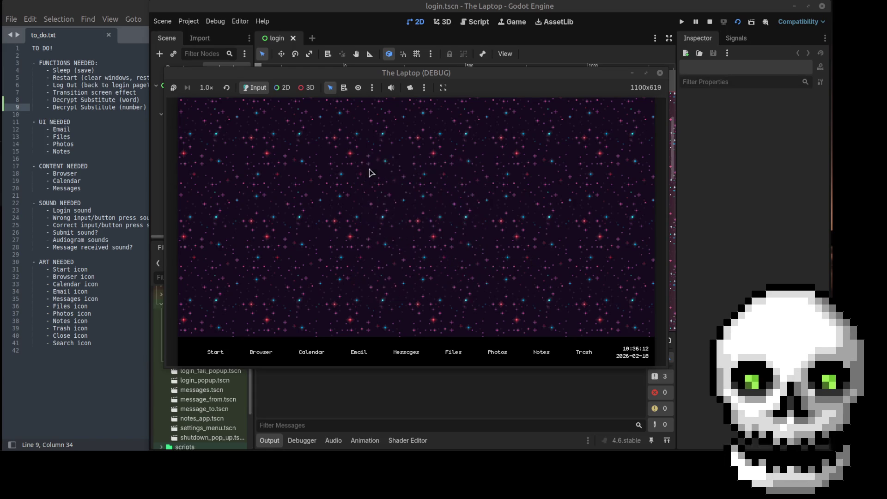
pyautogui.click(646, 73)
# - Inspect the Settings Wifi and Bluetooth options, keeping wifi_opt1 and sus_connect
pyautogui.click(204, 367)
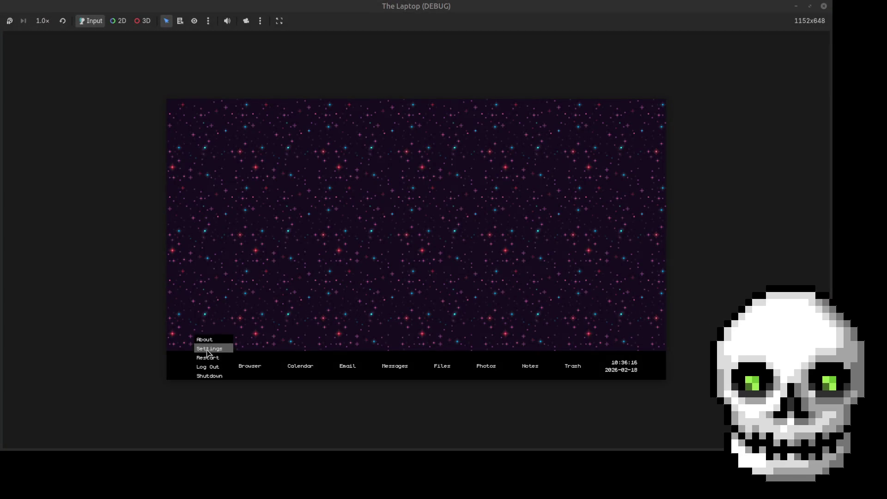
pyautogui.click(209, 349)
pyautogui.click(442, 240)
pyautogui.click(441, 242)
pyautogui.click(446, 265)
pyautogui.click(472, 266)
pyautogui.click(308, 208)
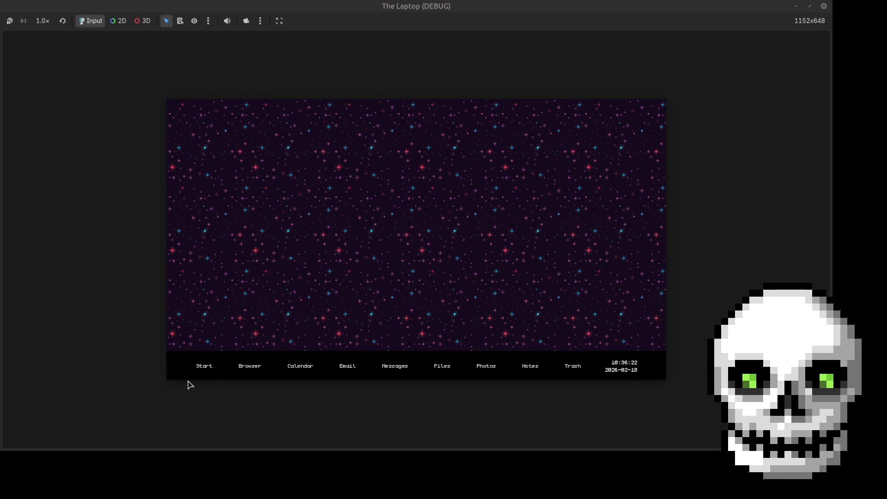
# - Try the Start menu's Restart entry, then restore, reposition and re-maximize the game window
pyautogui.click(204, 366)
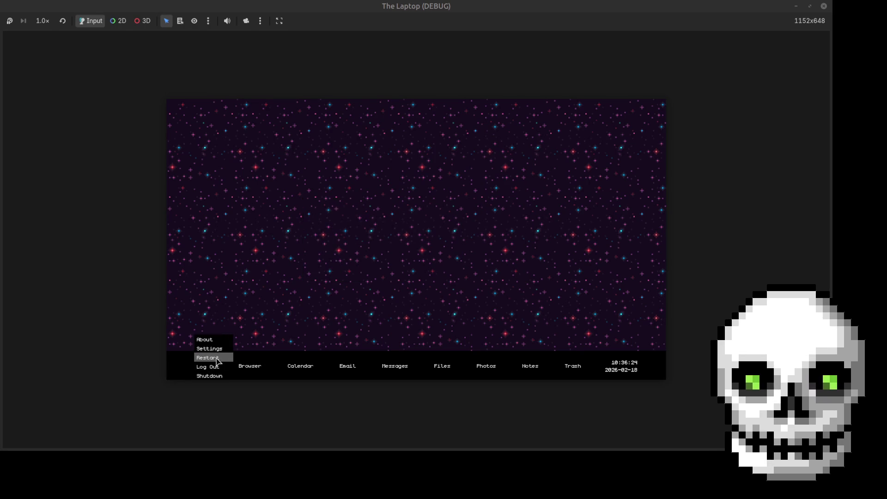
pyautogui.click(217, 359)
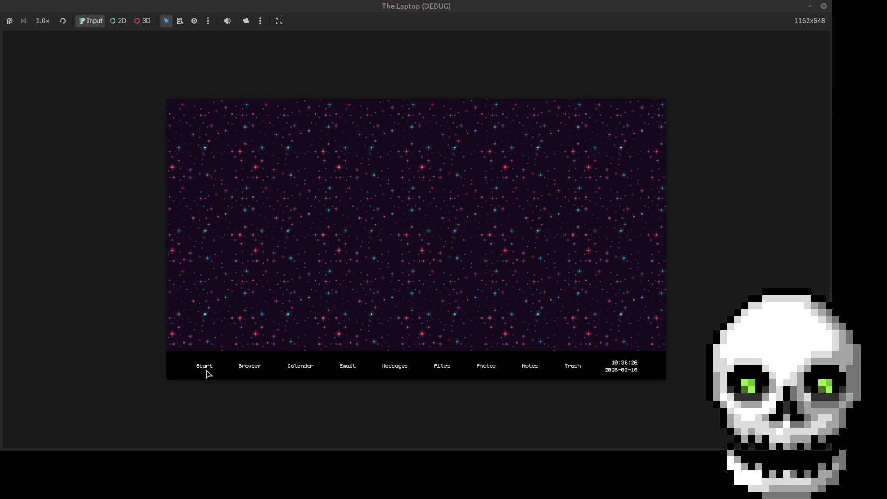
pyautogui.click(810, 6)
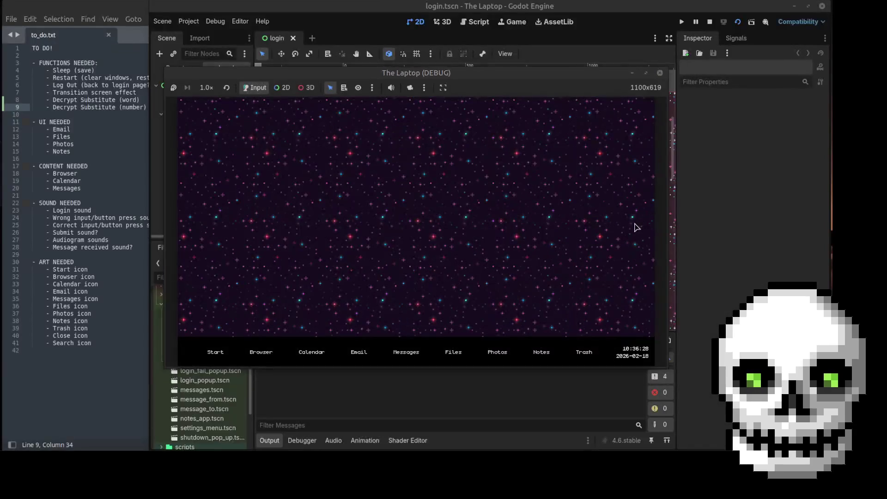
pyautogui.moveTo(425, 75); pyautogui.dragTo(428, 40)
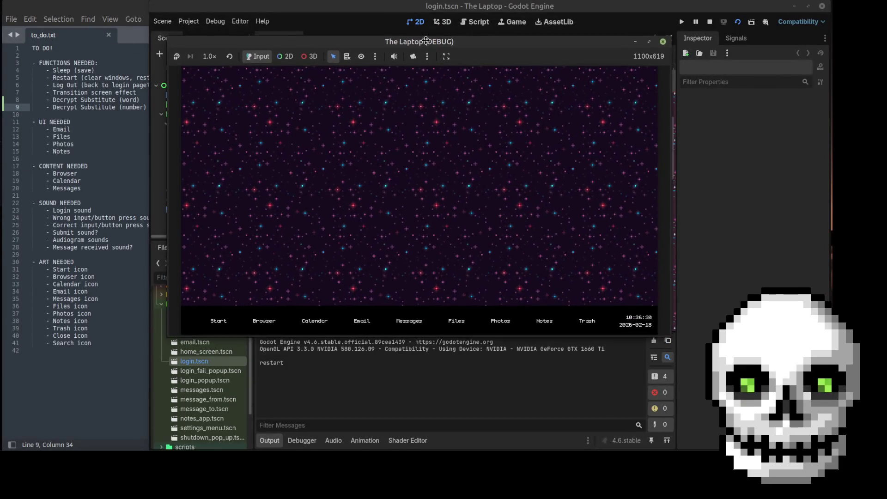
pyautogui.click(649, 63)
pyautogui.click(204, 365)
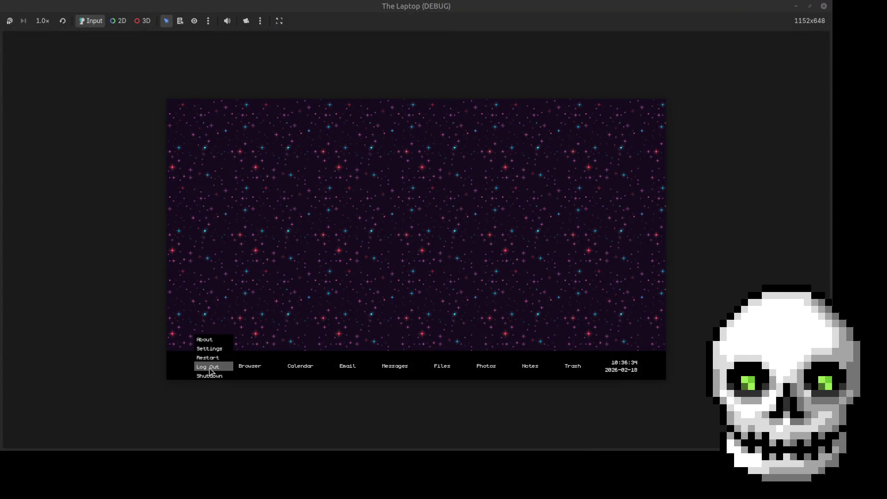
pyautogui.click(208, 370)
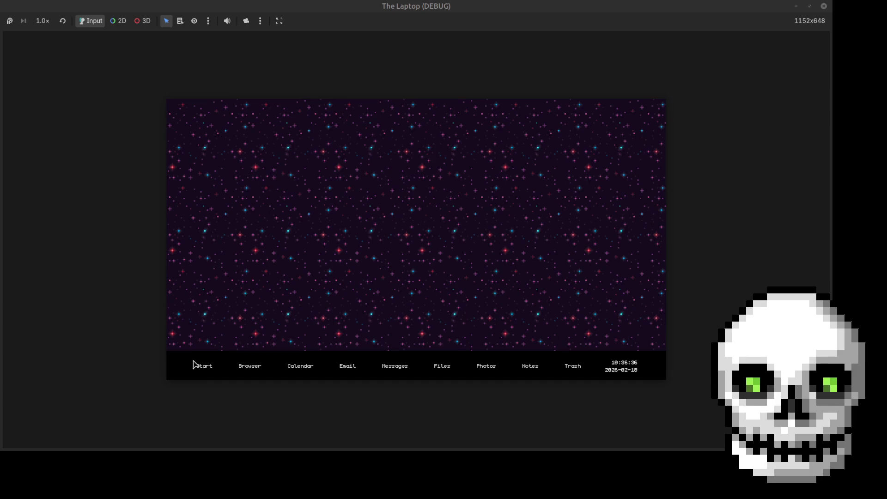
# - Shut the game down via Start menu, relaunch it full screen, and focus the password field
pyautogui.click(194, 365)
pyautogui.click(211, 380)
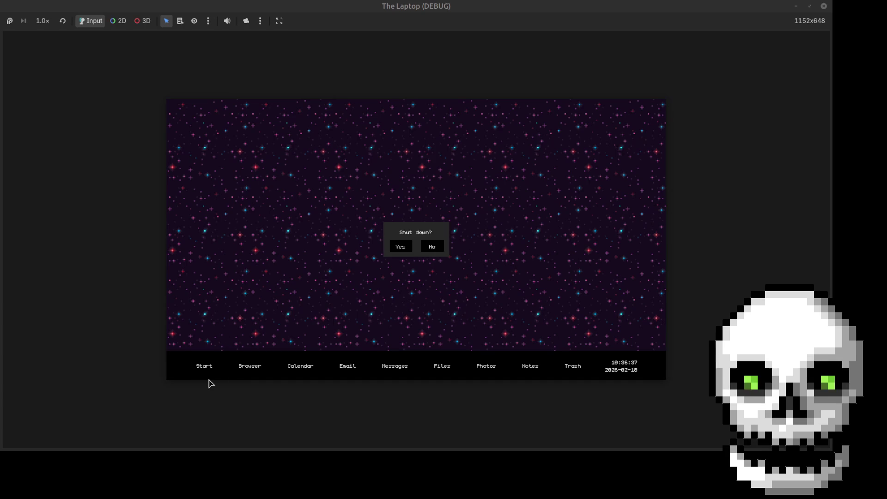
pyautogui.click(410, 254)
pyautogui.click(737, 22)
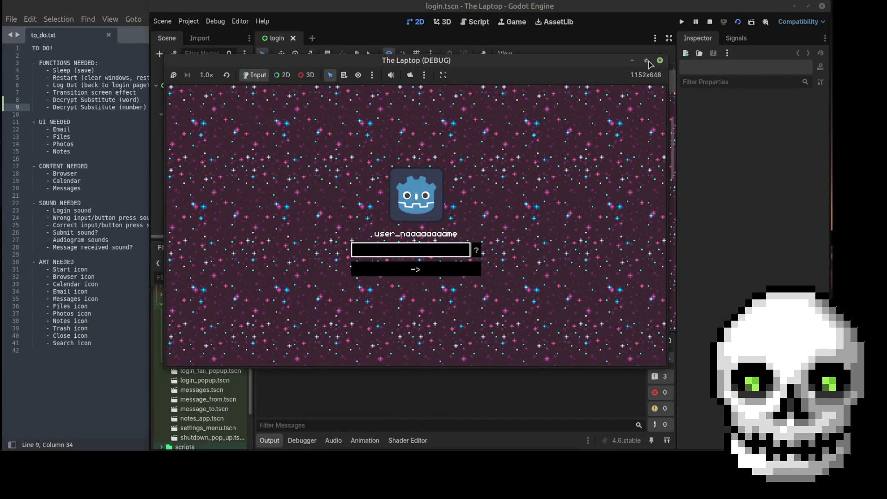
pyautogui.click(650, 62)
pyautogui.click(412, 260)
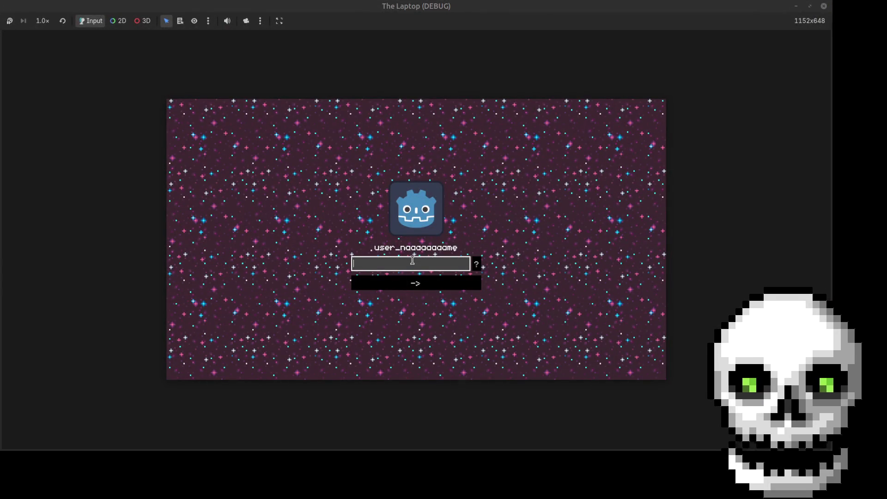
# - Log in, then open and close the Browser and Calendar apps
pyautogui.write('a')
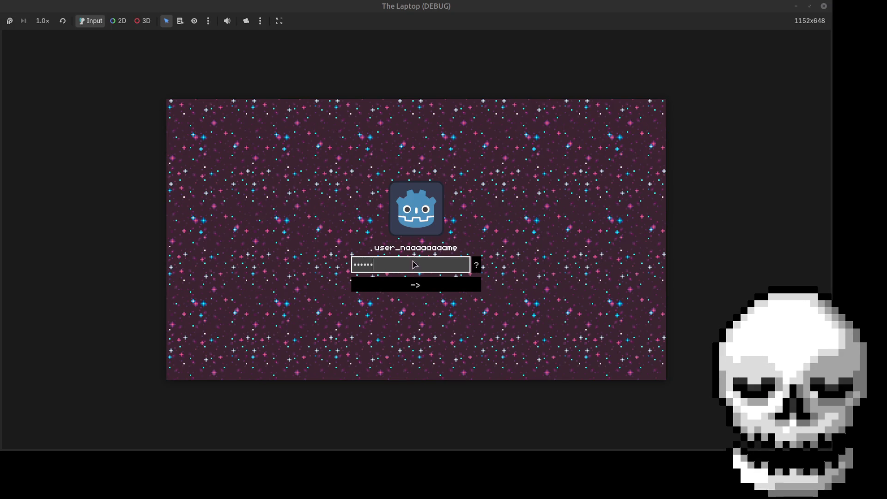
pyautogui.press('Return')
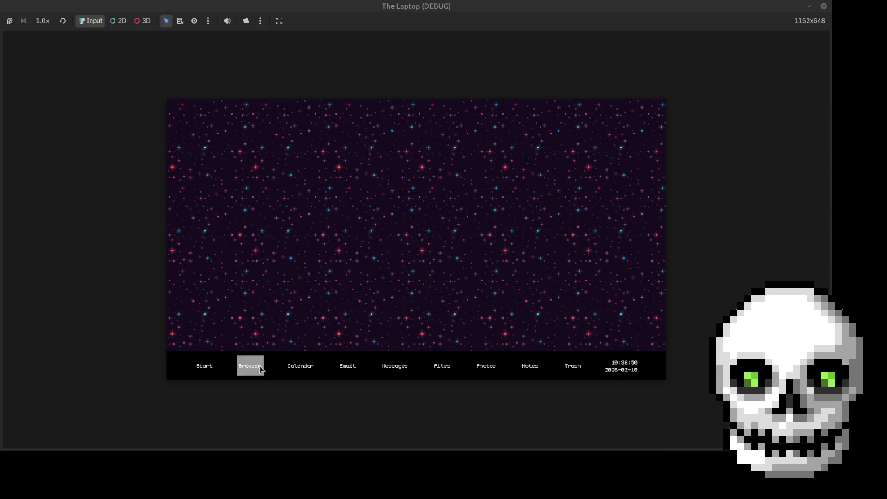
pyautogui.click(252, 366)
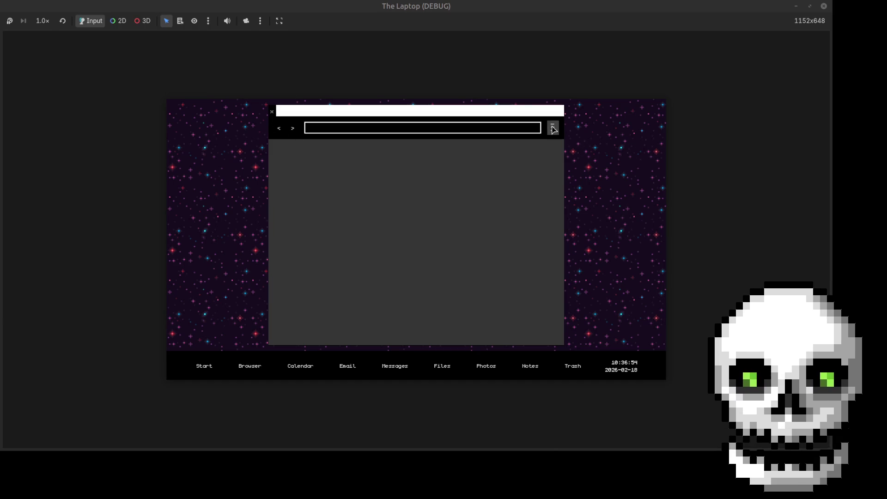
pyautogui.click(272, 112)
pyautogui.click(301, 366)
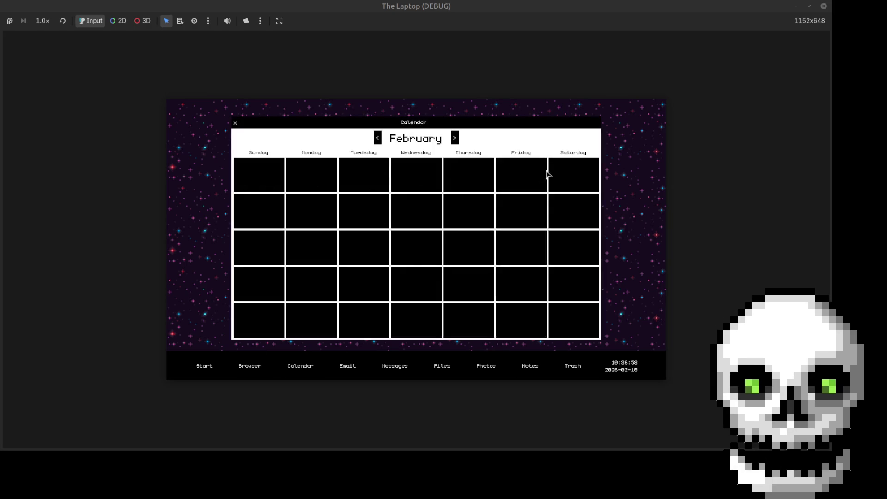
pyautogui.click(235, 123)
# - Read the 'we need to talk' email, close Email, and open Messages
pyautogui.click(353, 367)
pyautogui.click(490, 140)
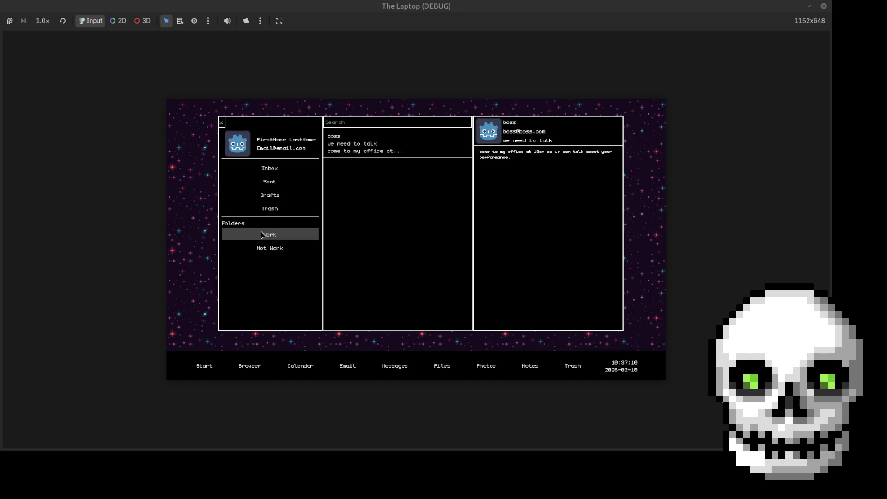
pyautogui.click(222, 123)
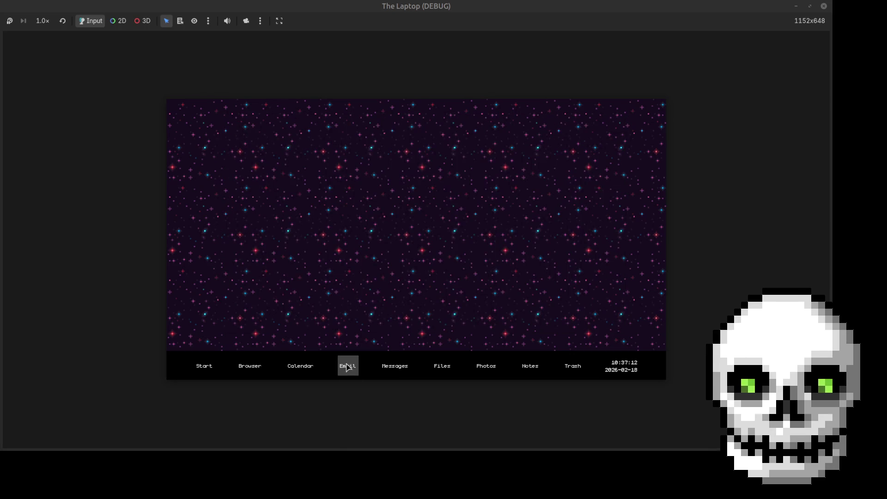
pyautogui.click(393, 366)
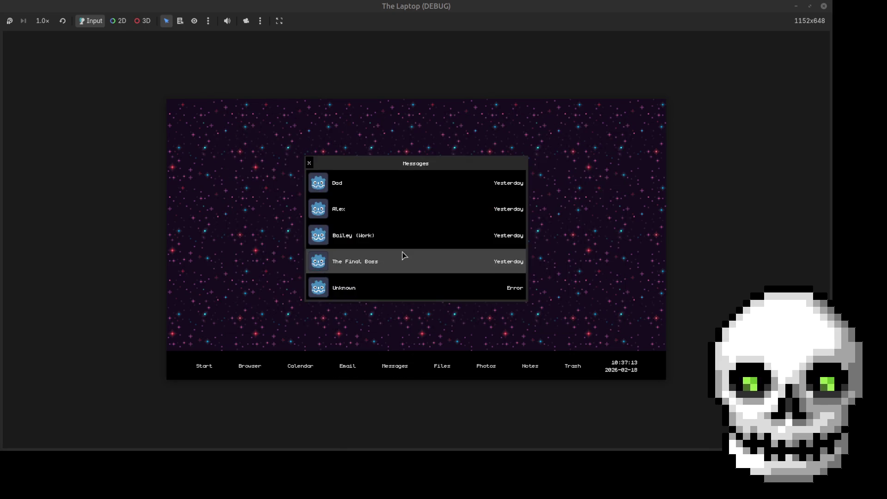
pyautogui.click(376, 189)
pyautogui.scroll(-3, 503, 245)
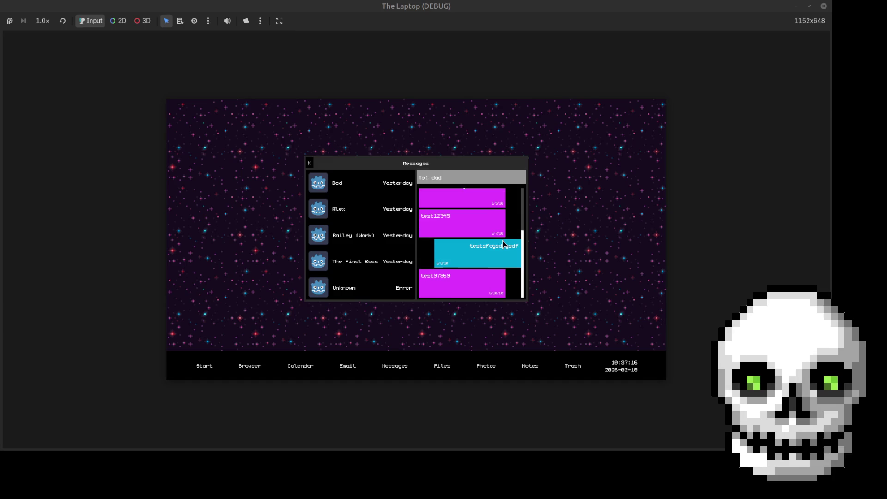
pyautogui.click(400, 210)
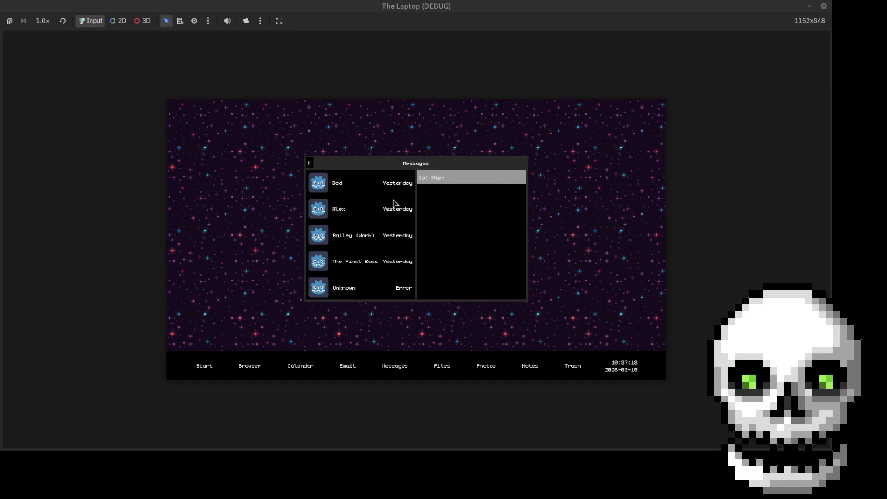
pyautogui.click(359, 239)
pyautogui.click(363, 259)
pyautogui.click(362, 288)
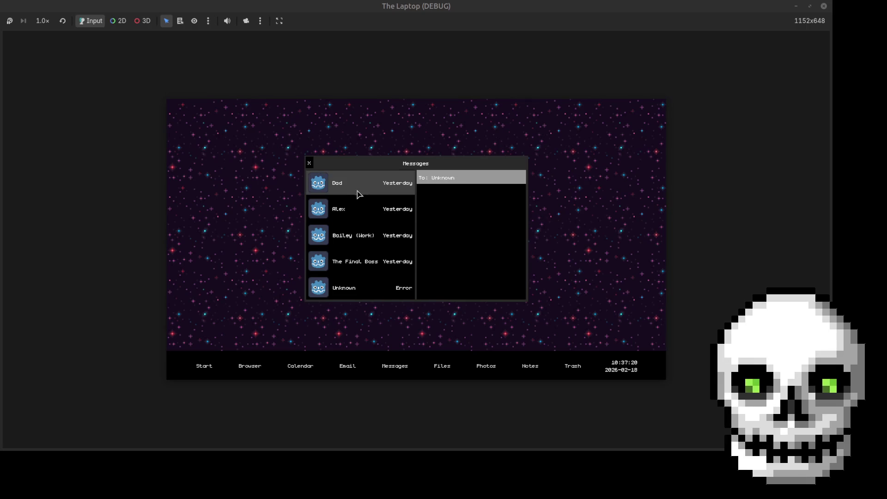
pyautogui.click(359, 194)
pyautogui.scroll(-2, 502, 240)
pyautogui.scroll(2, 502, 233)
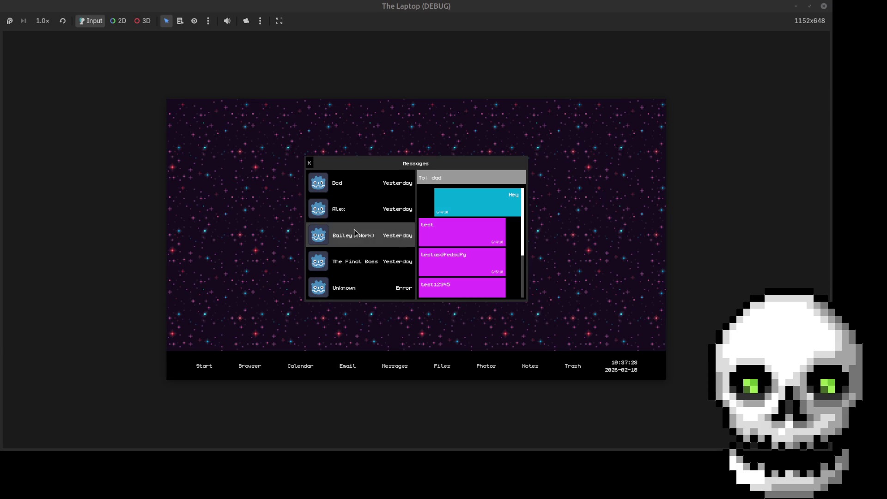
pyautogui.scroll(-2, 491, 268)
pyautogui.scroll(2, 497, 266)
pyautogui.scroll(-2, 497, 263)
pyautogui.scroll(2, 499, 261)
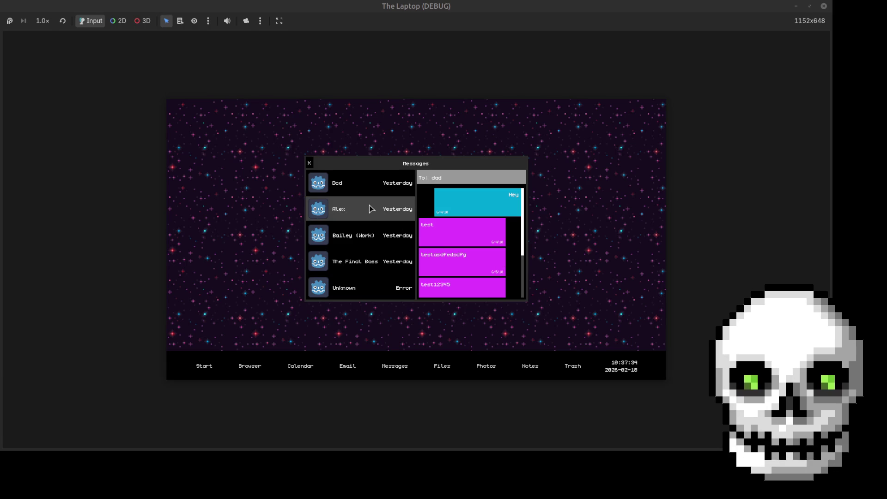
pyautogui.click(310, 163)
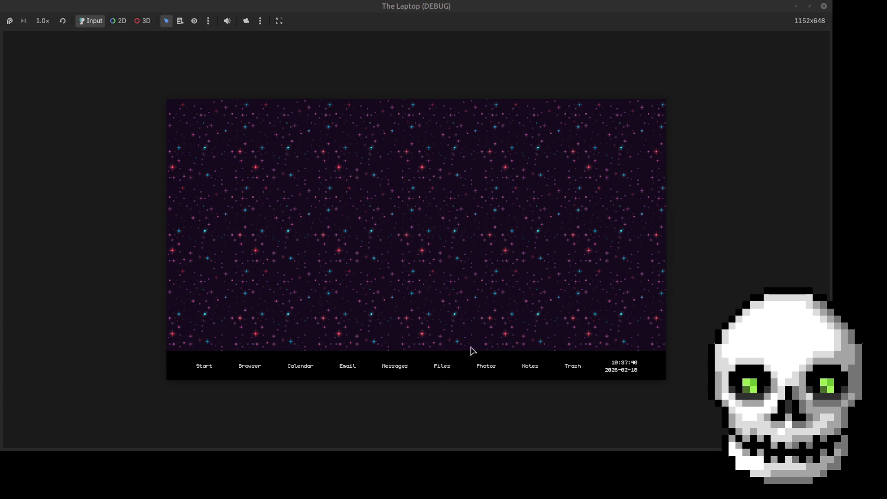
# - Add 'test test tes' and 'yo yo yo' in Notes, reopen to confirm they persisted, then close it
pyautogui.click(530, 366)
pyautogui.click(254, 292)
pyautogui.write('test test tes')
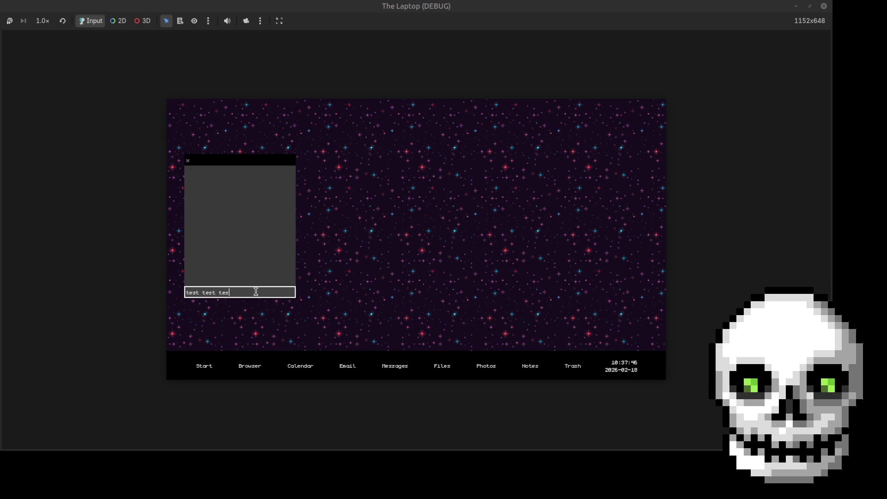
pyautogui.press('Return')
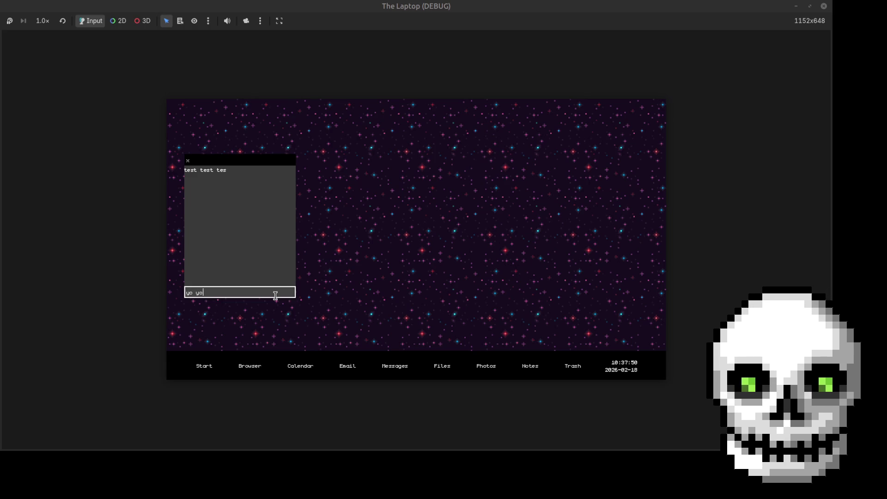
pyautogui.press('Return')
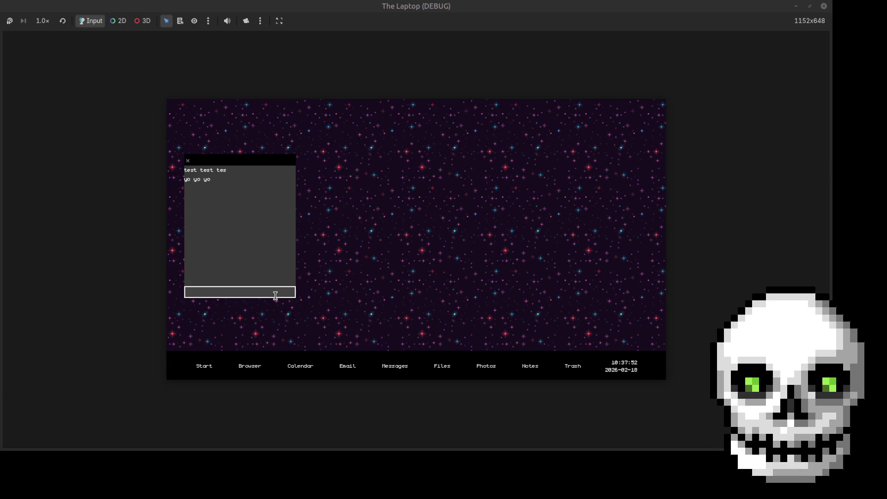
pyautogui.click(188, 160)
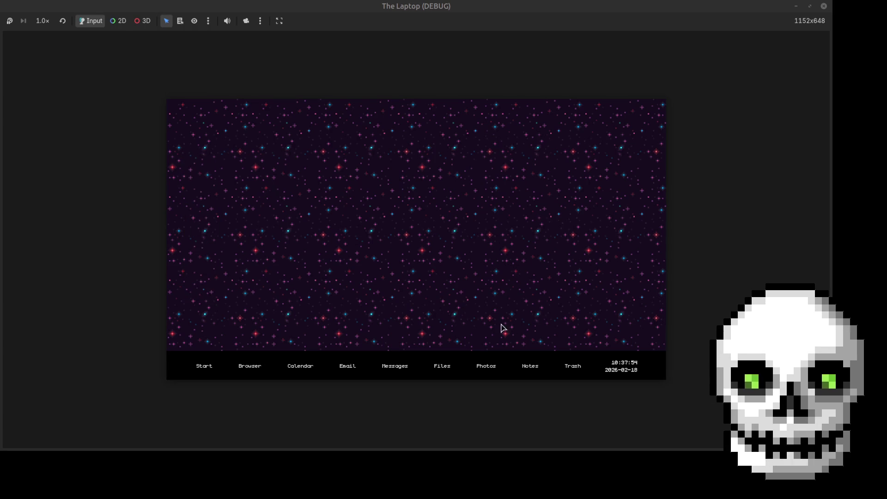
pyautogui.click(525, 368)
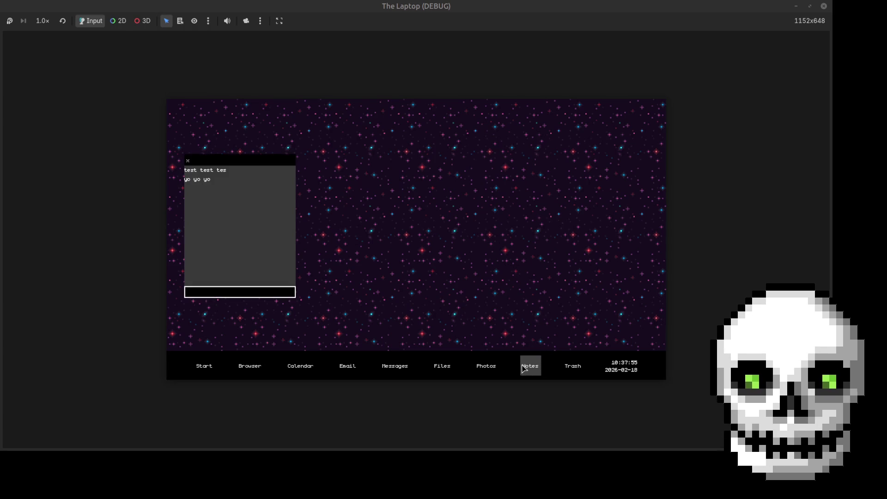
pyautogui.click(188, 161)
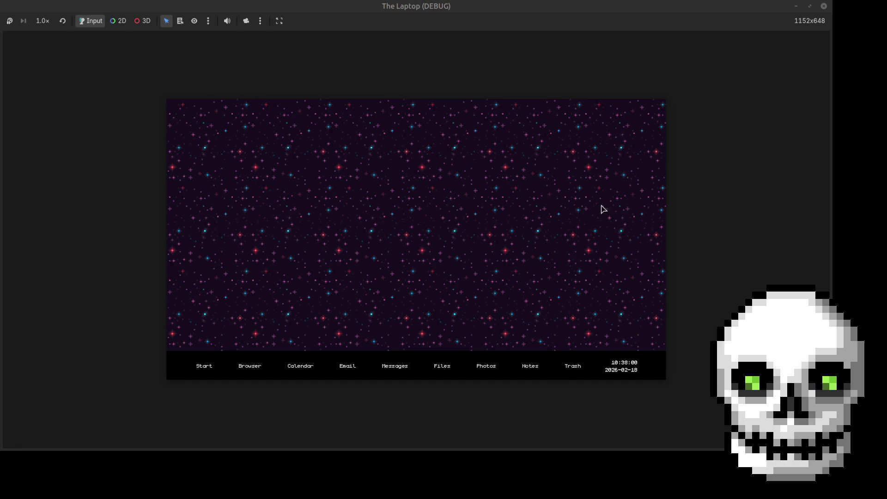
pyautogui.click(810, 6)
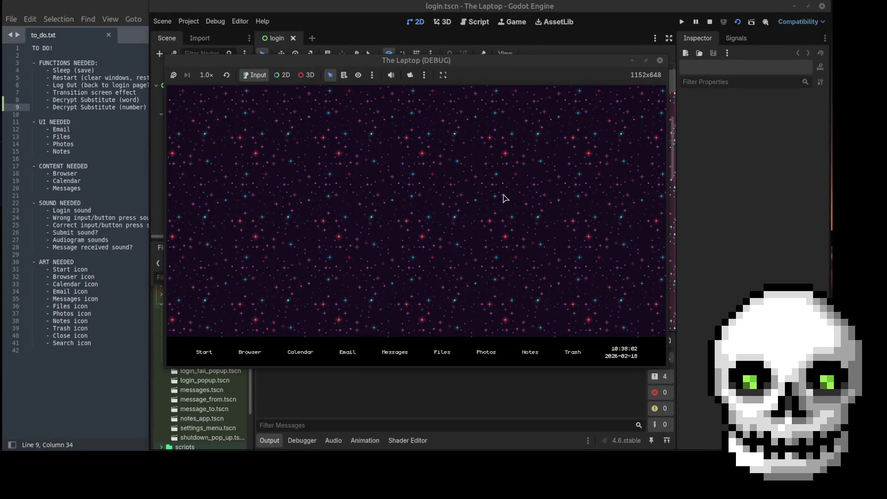
# - Move the game window aside, toggle its Start menu, and close the window to stop the run
pyautogui.moveTo(462, 65); pyautogui.dragTo(523, 62)
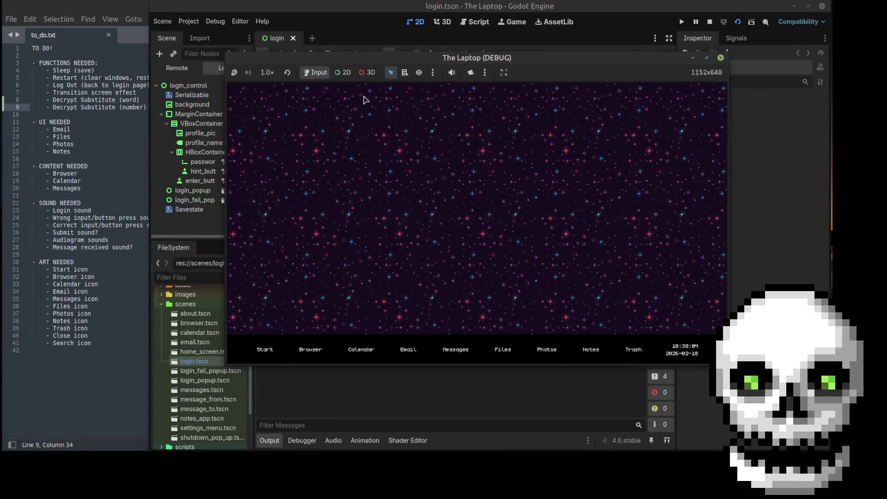
pyautogui.click(267, 352)
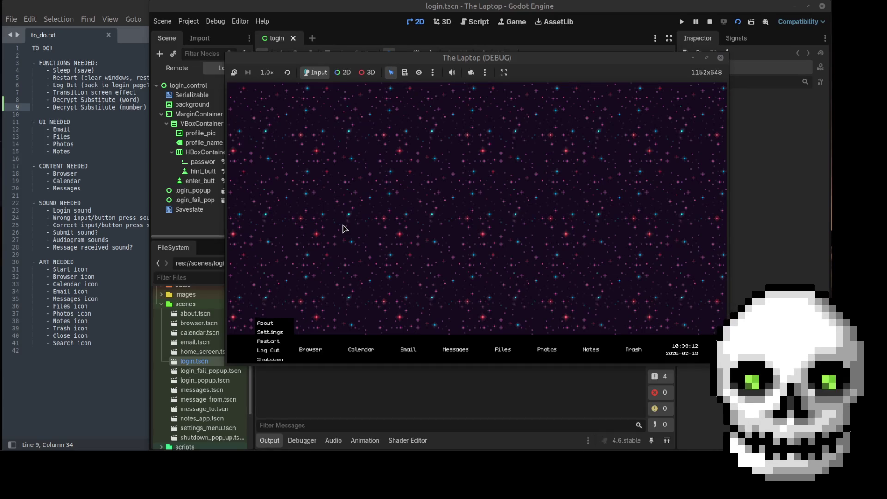
pyautogui.click(343, 228)
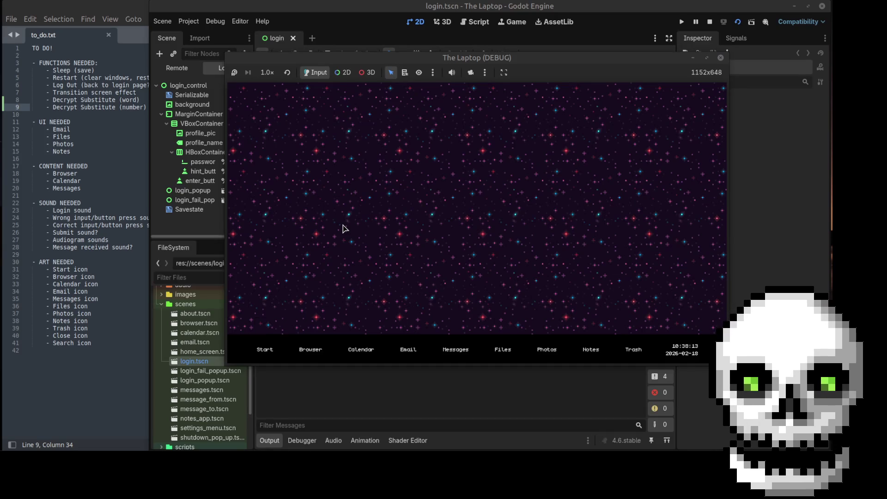
pyautogui.click(269, 354)
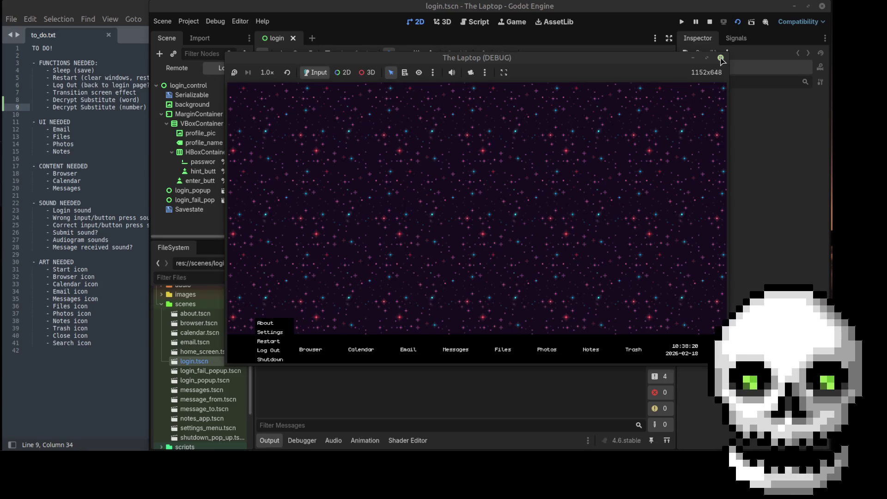
pyautogui.click(720, 59)
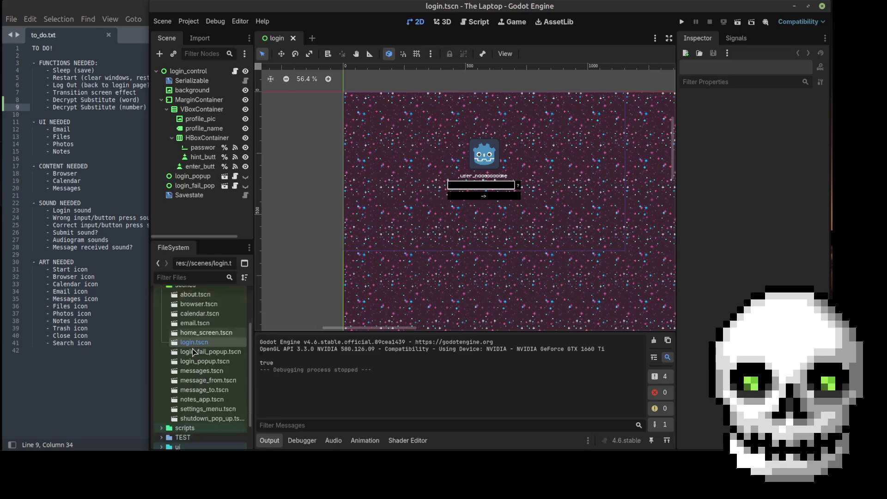
# - Switch to the Script workspace and close all open scripts with Close All
pyautogui.scroll(-5, 190, 344)
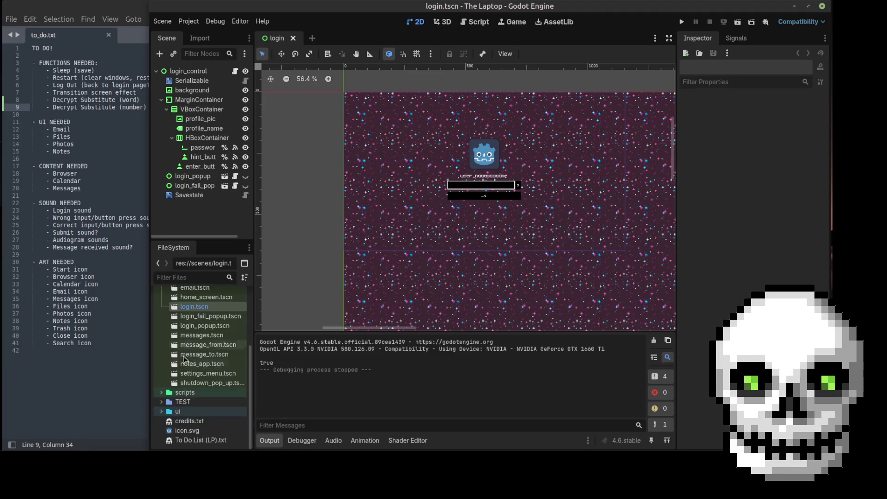
pyautogui.scroll(-4, 218, 410)
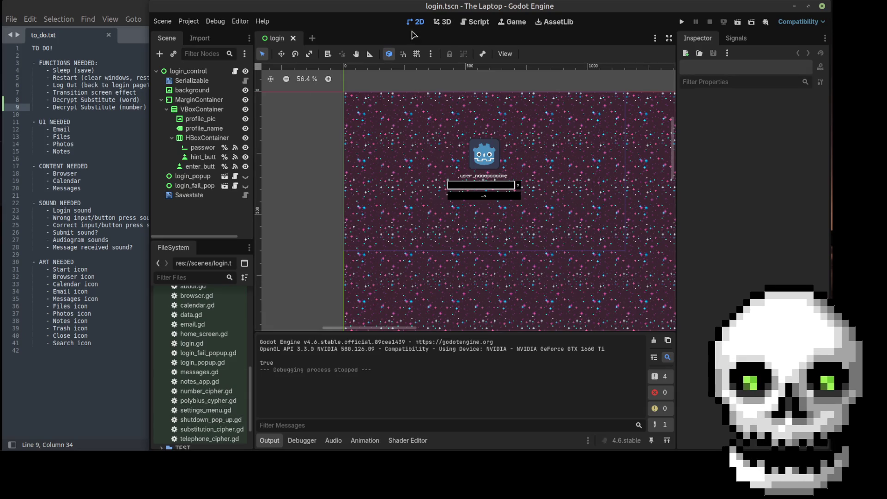
pyautogui.click(471, 23)
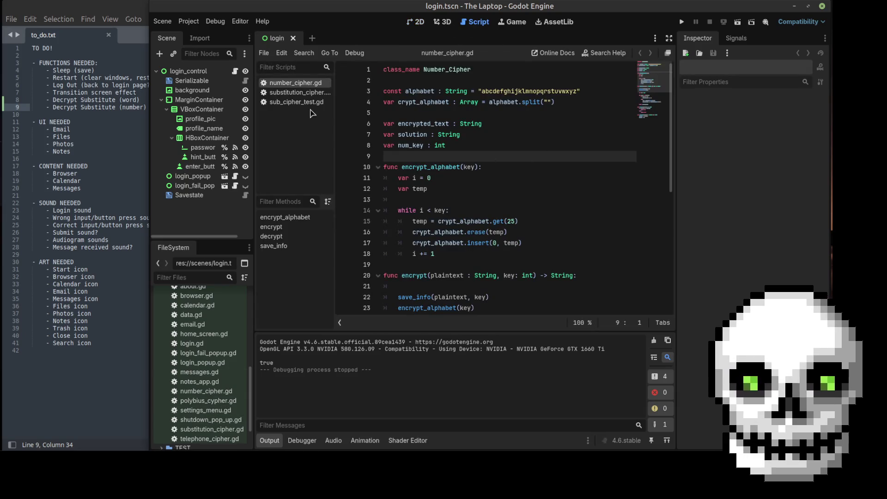
pyautogui.rightClick(302, 94)
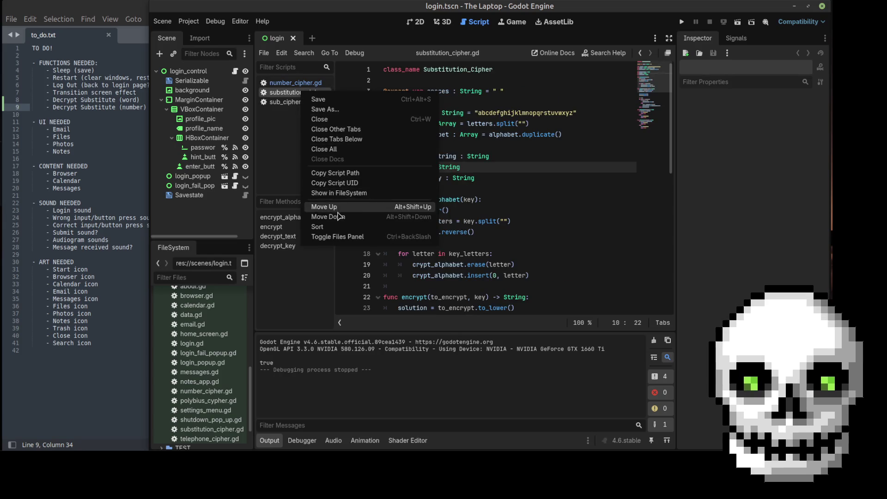
pyautogui.click(325, 149)
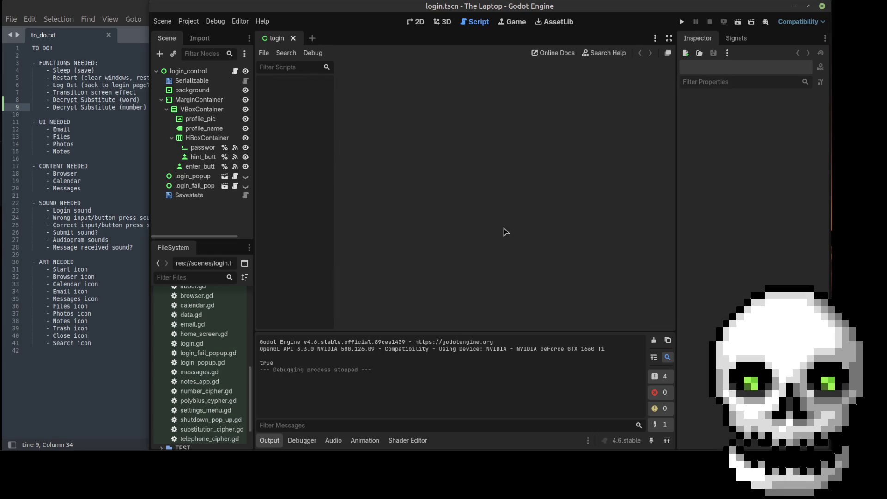
# - Open home_screen.tscn from the FileSystem dock
pyautogui.scroll(-1, 206, 421)
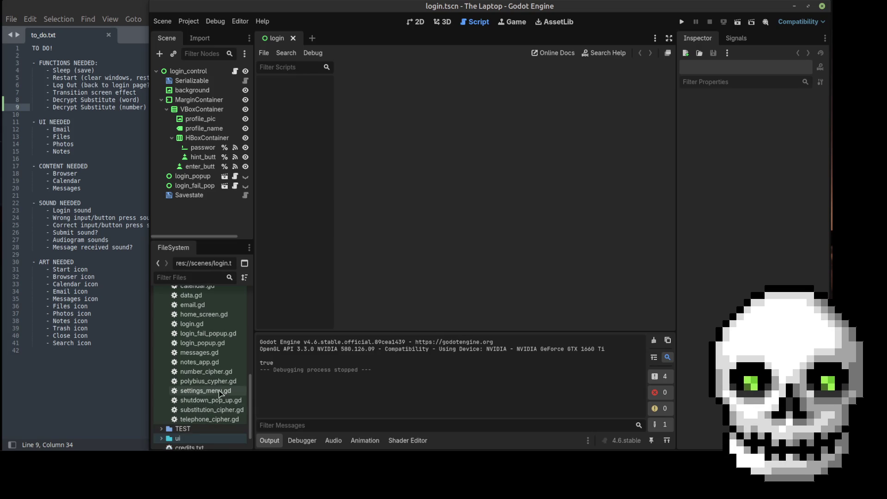
pyautogui.scroll(3, 208, 339)
pyautogui.scroll(4, 212, 339)
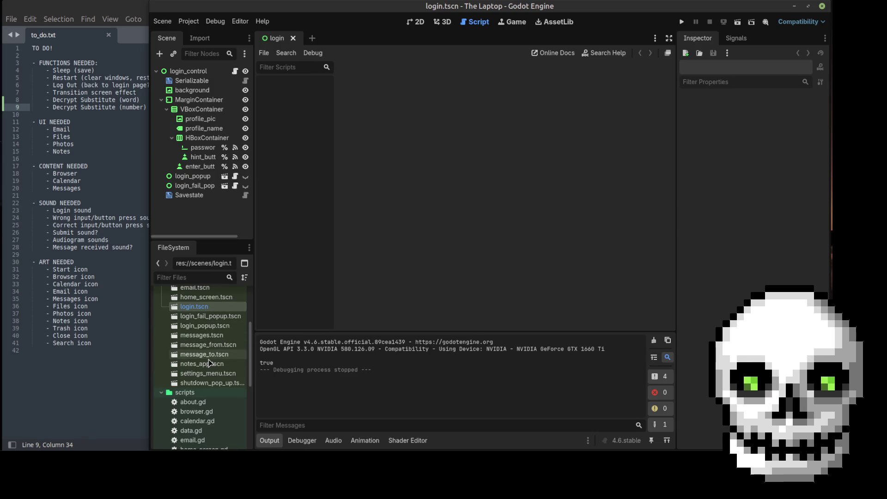
pyautogui.scroll(4, 210, 365)
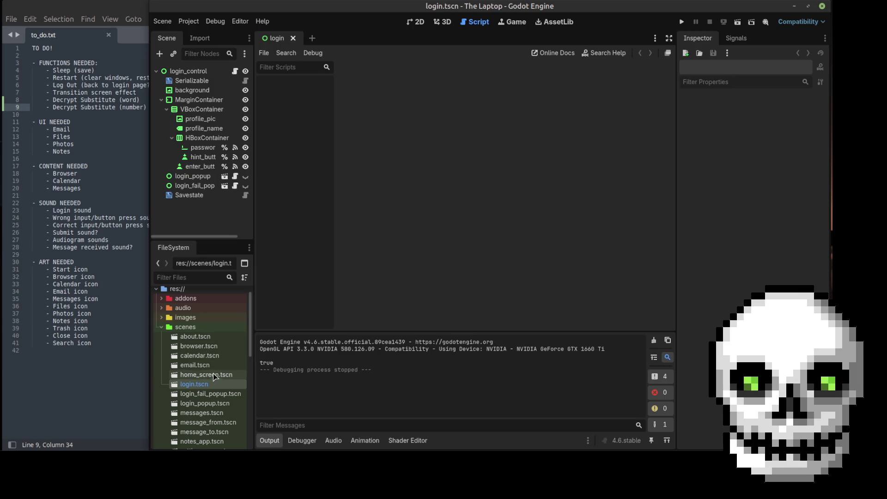
pyautogui.doubleClick(214, 375)
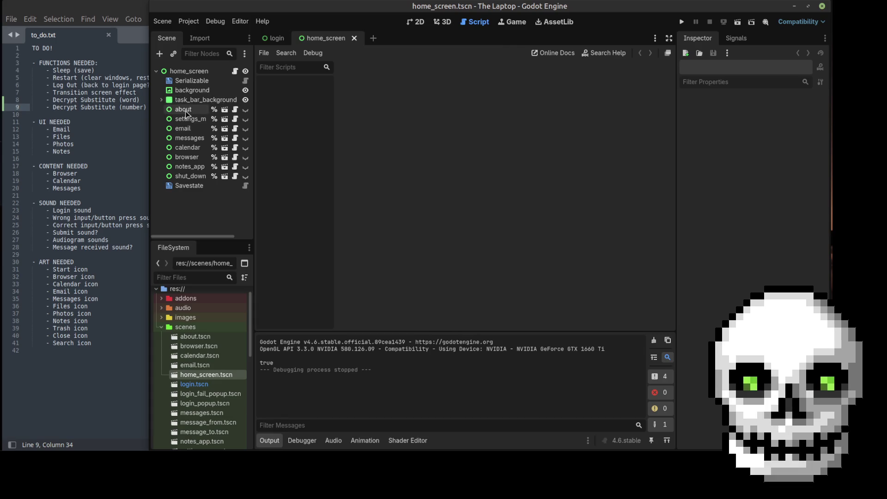
# - Expand task_bar_background, review the start MenuButton's items, and open its home_screen.gd script
pyautogui.click(163, 101)
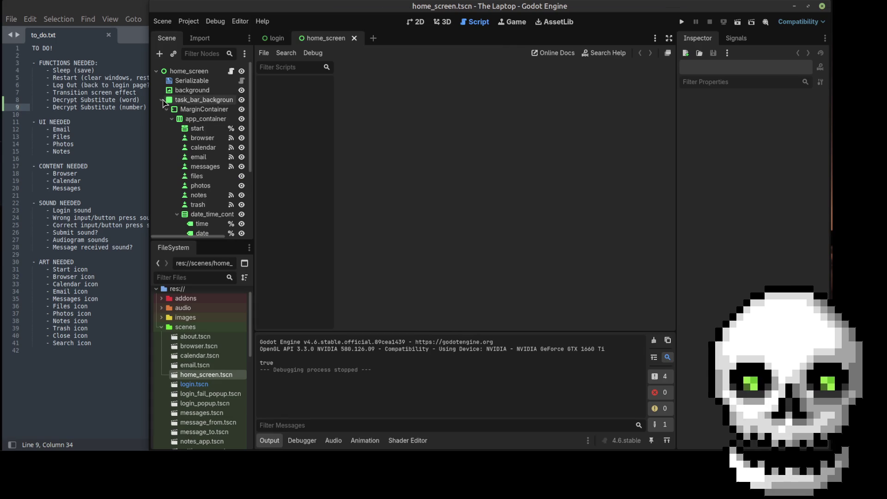
pyautogui.click(227, 131)
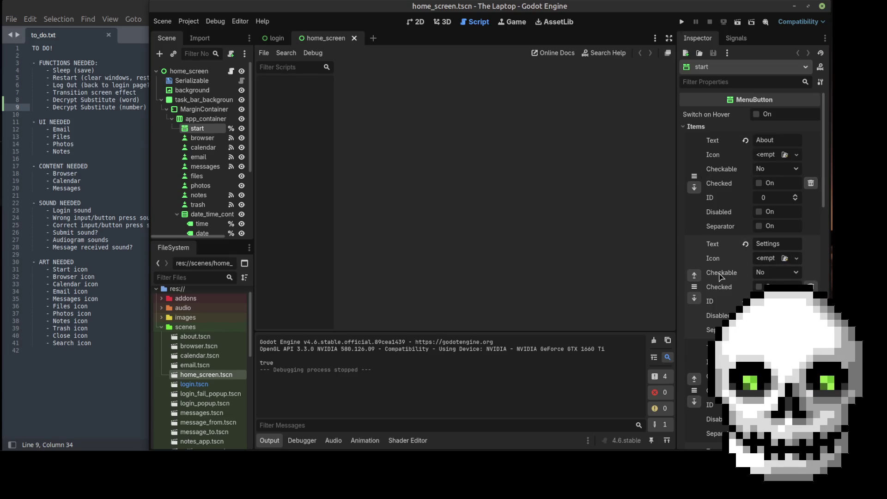
pyautogui.scroll(-2, 726, 291)
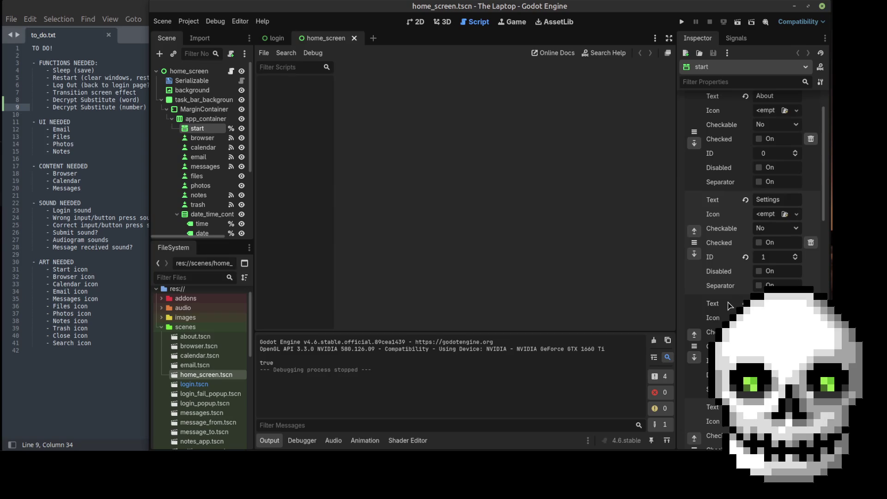
pyautogui.scroll(-2, 728, 305)
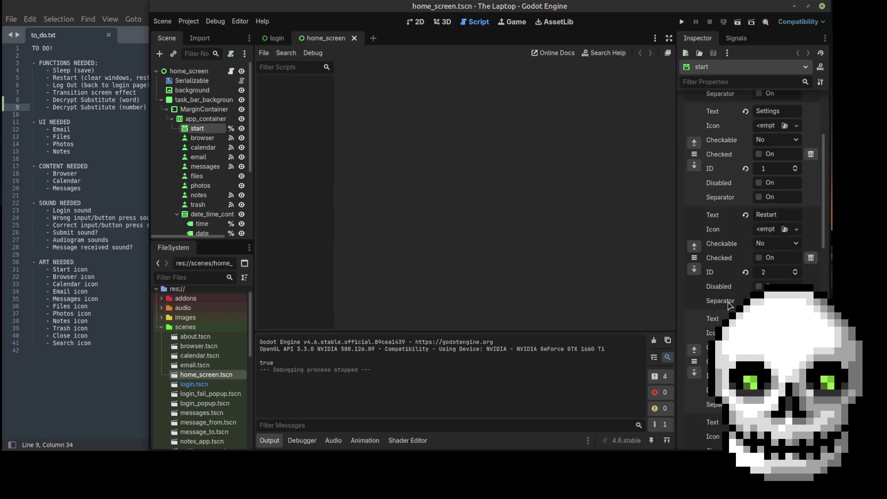
pyautogui.scroll(-2, 727, 305)
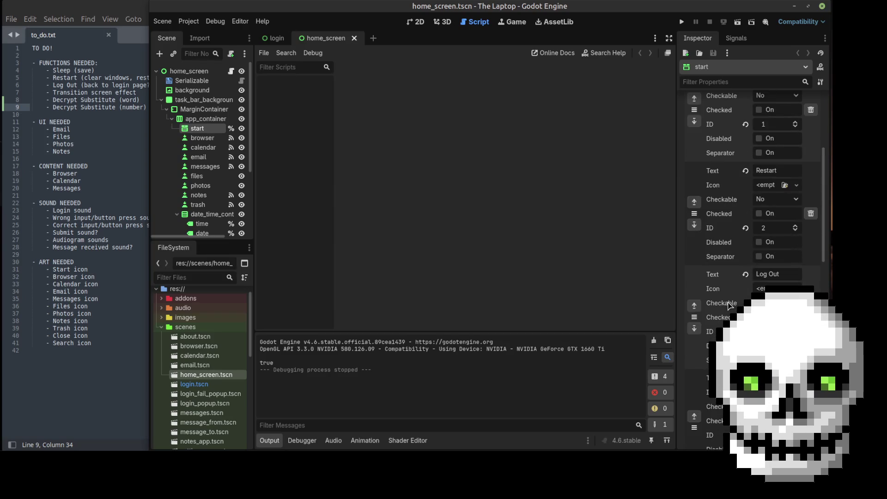
pyautogui.click(230, 71)
# - Read the popup handler mapping ids 0–4, highlighting the restart and log out print lines
pyautogui.scroll(4, 554, 185)
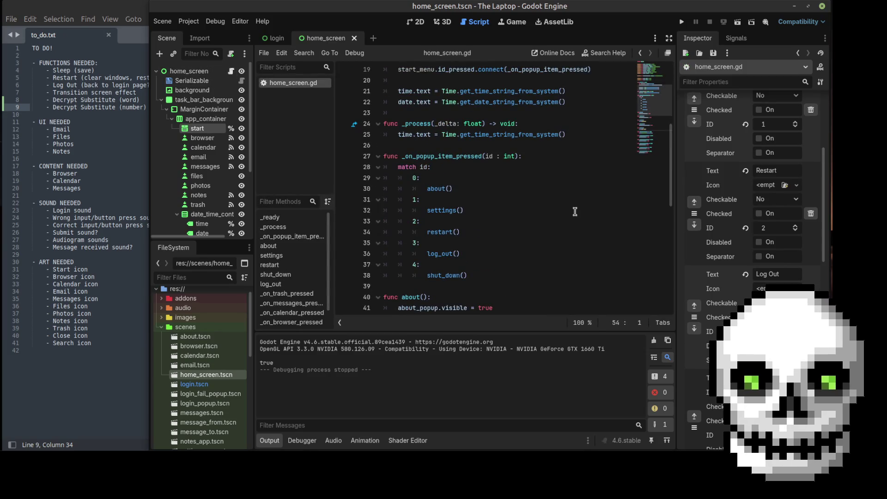
pyautogui.scroll(2, 575, 212)
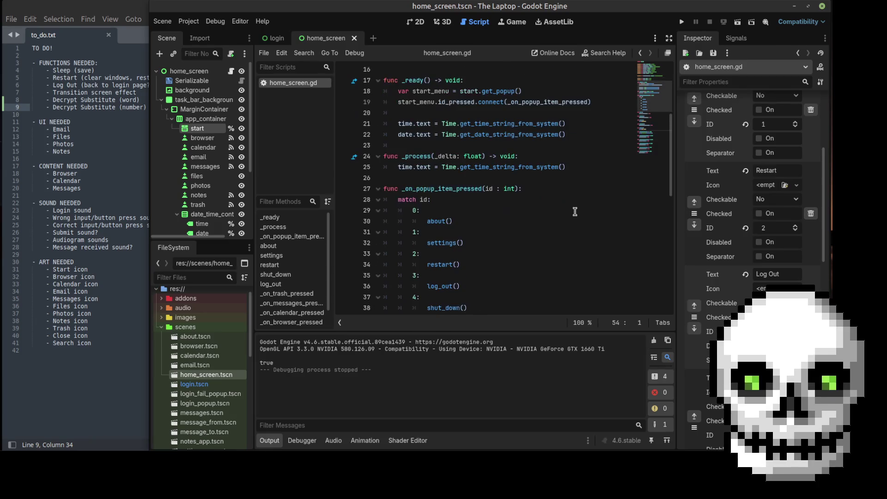
pyautogui.scroll(-1, 560, 222)
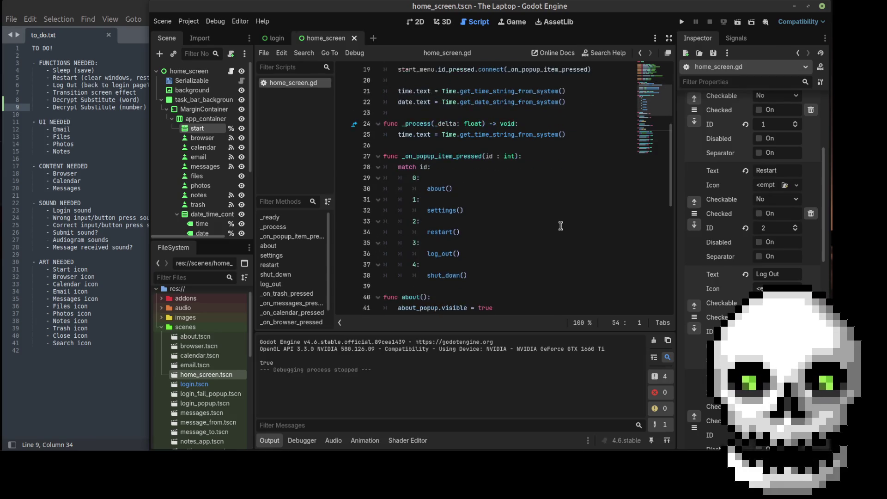
pyautogui.scroll(-1, 559, 228)
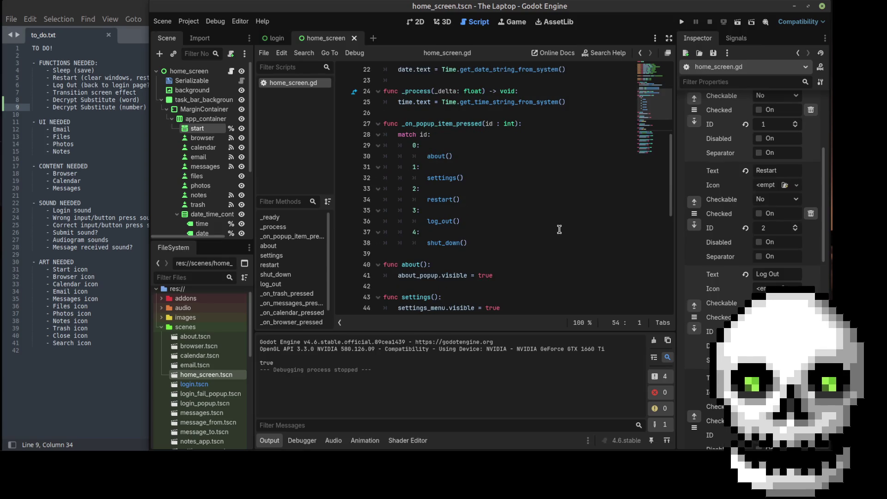
pyautogui.scroll(-3, 559, 229)
pyautogui.scroll(-1, 565, 235)
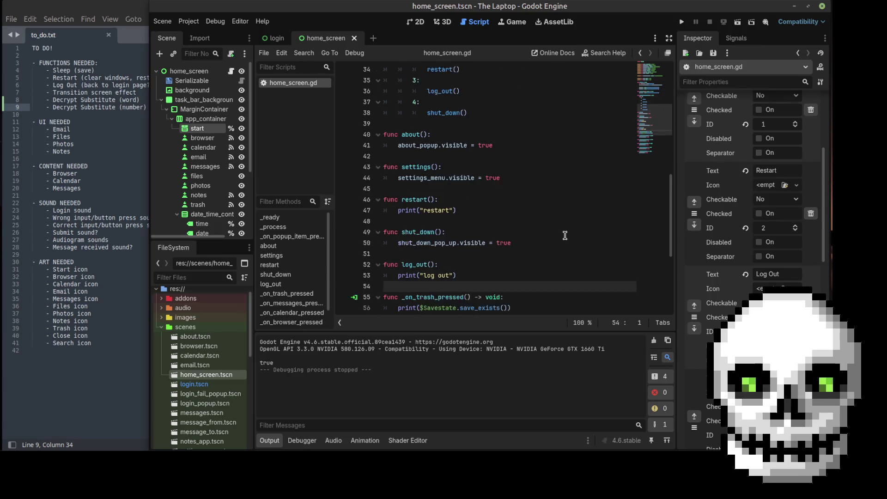
pyautogui.click(465, 210)
pyautogui.tripleClick(466, 209)
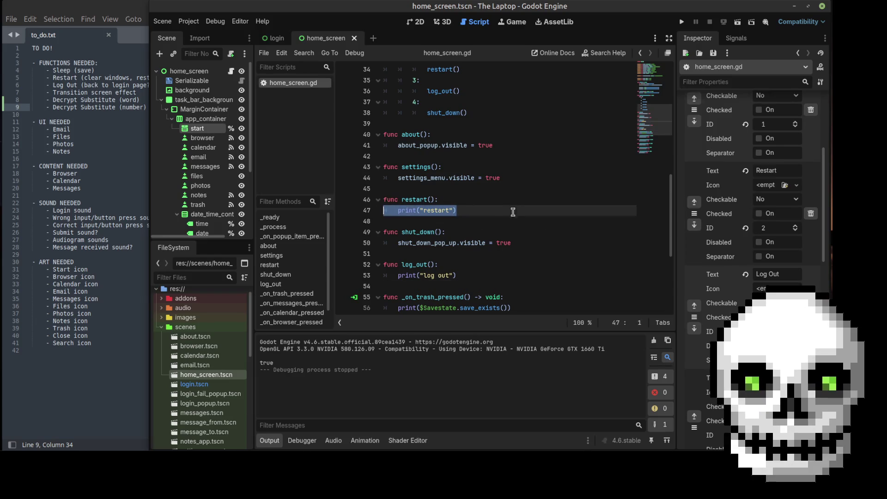
pyautogui.tripleClick(465, 276)
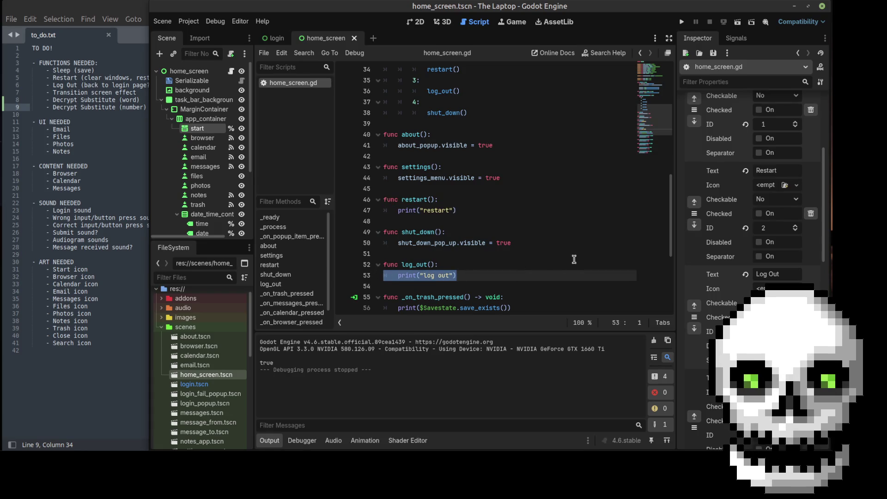
# - Review the rest of the script, including _on_trash_pressed and its save_exists print statement
pyautogui.scroll(-2, 578, 250)
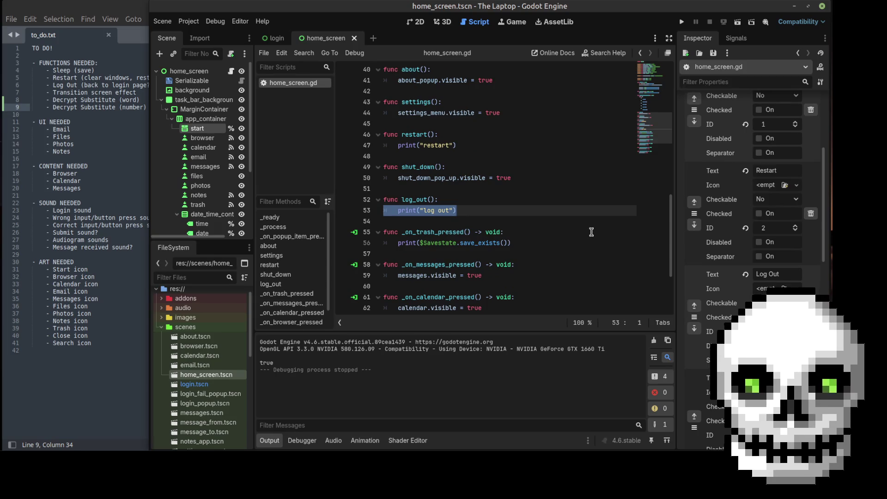
pyautogui.moveTo(532, 241); pyautogui.dragTo(392, 236)
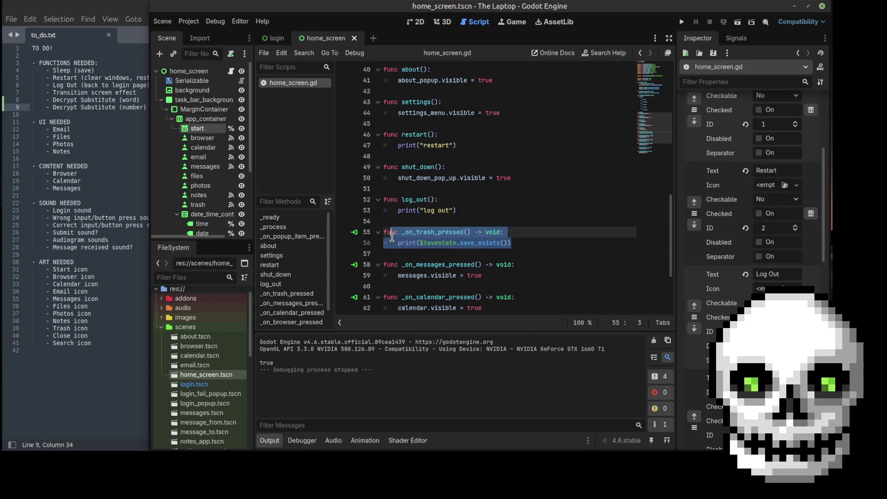
pyautogui.click(522, 241)
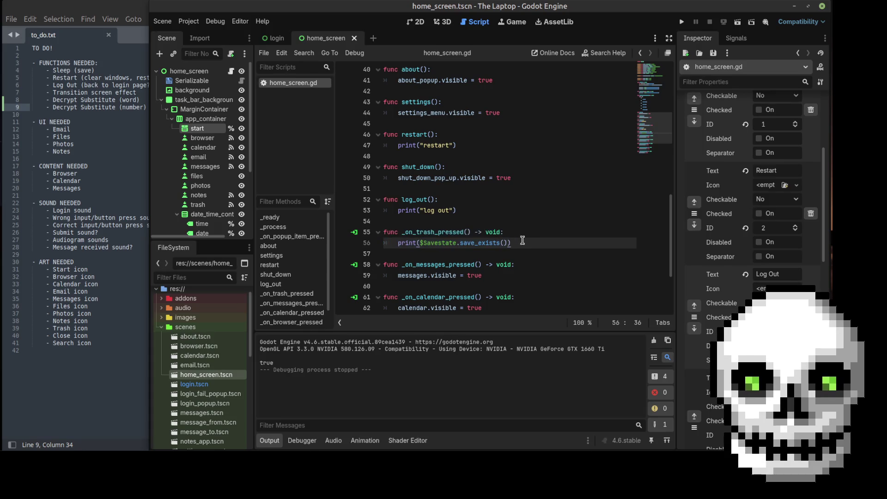
pyautogui.moveTo(523, 240); pyautogui.dragTo(398, 245)
pyautogui.click(398, 245)
pyautogui.scroll(-2, 553, 219)
pyautogui.scroll(-1, 553, 217)
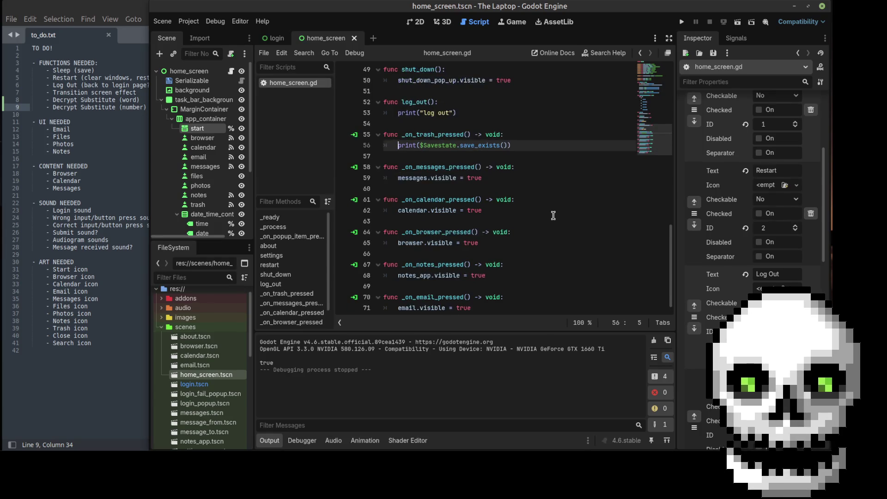
pyautogui.scroll(3, 554, 215)
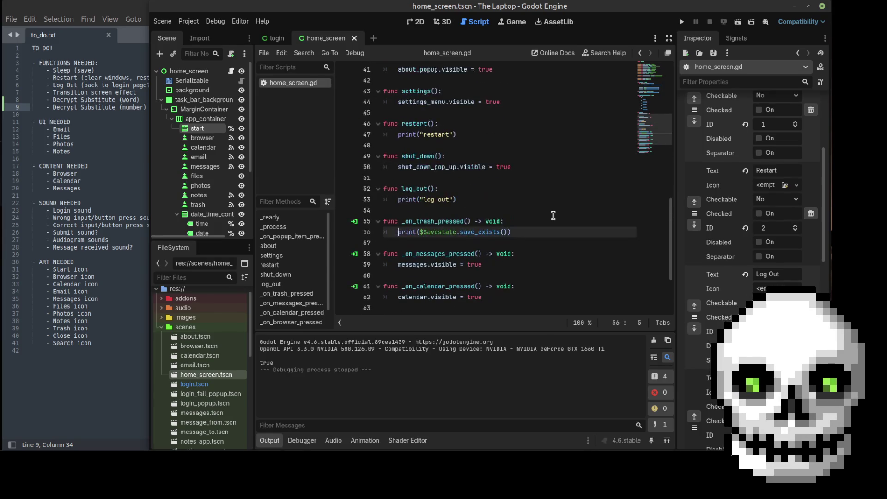
pyautogui.scroll(1, 553, 215)
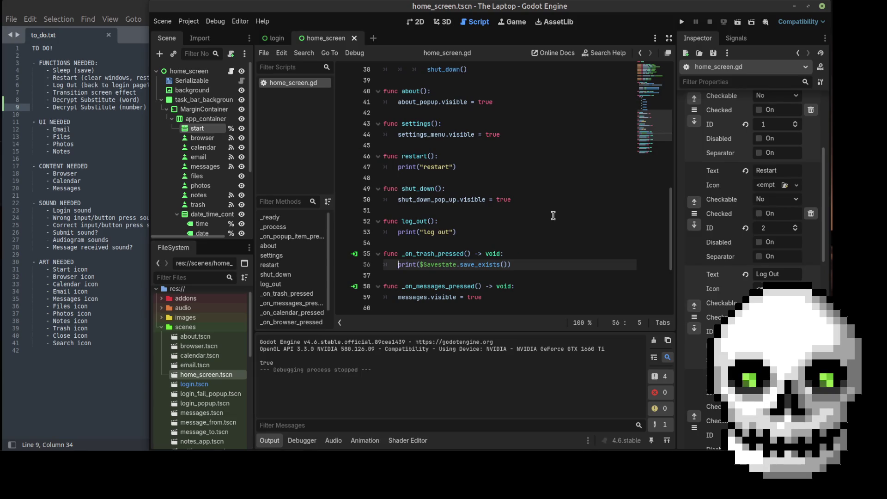
pyautogui.scroll(6, 553, 216)
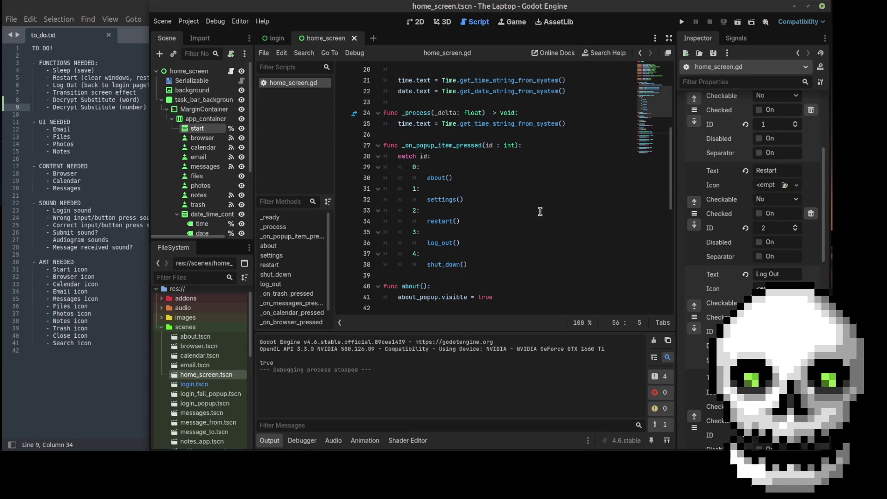
pyautogui.scroll(-3, 725, 284)
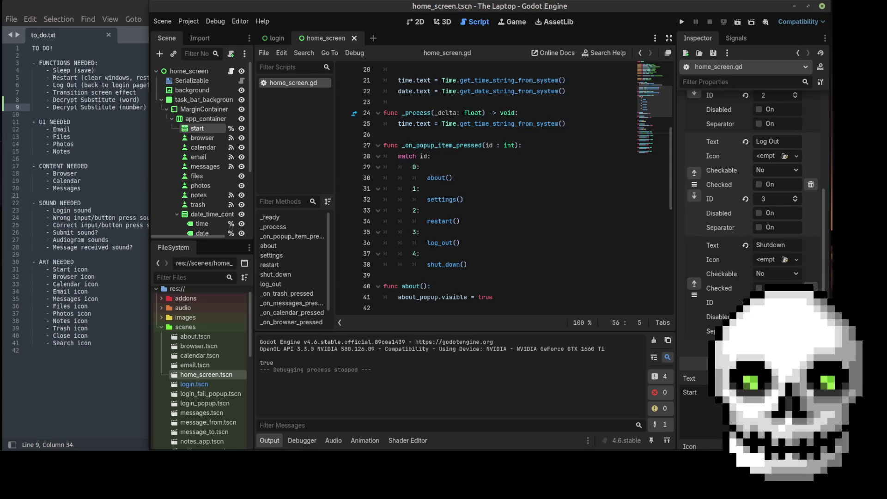
# - Add a new start menu item and name it Sleep
pyautogui.click(752, 364)
pyautogui.scroll(3, 754, 262)
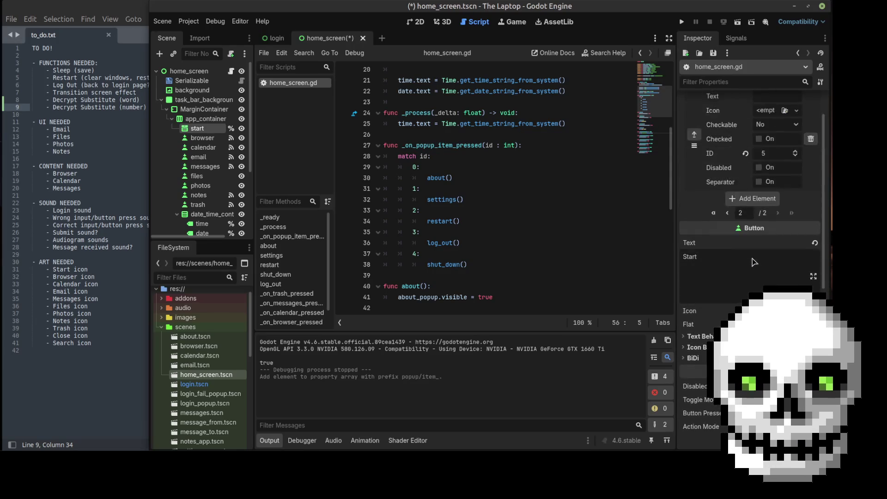
pyautogui.scroll(1, 754, 262)
pyautogui.click(763, 139)
pyautogui.write('Sleep')
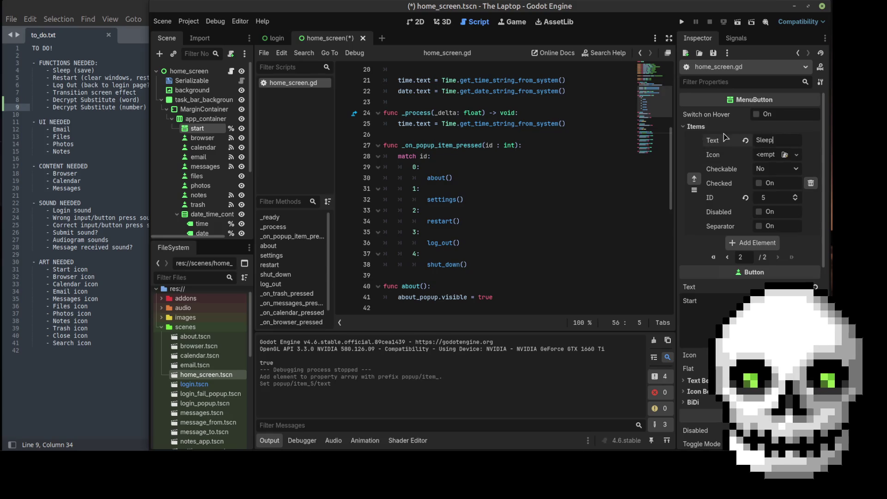
# - Move the Sleep item up until it sits right after Settings, above Restart
pyautogui.click(694, 179)
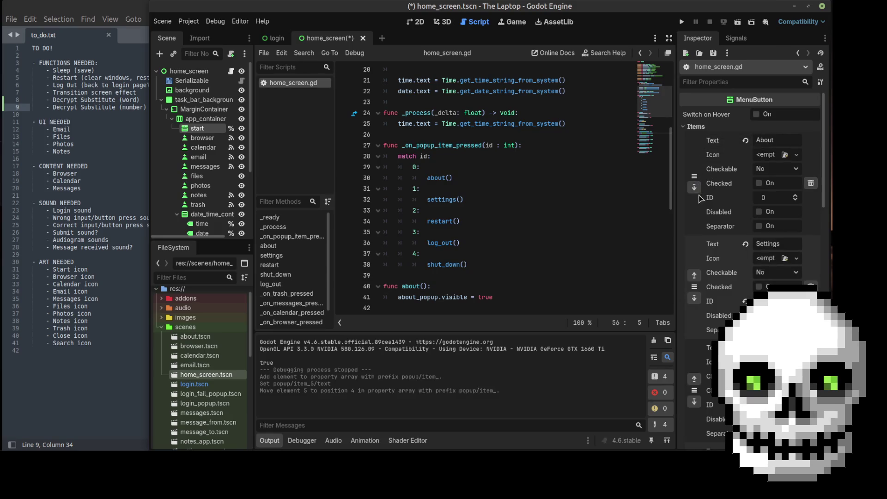
pyautogui.scroll(-3, 698, 367)
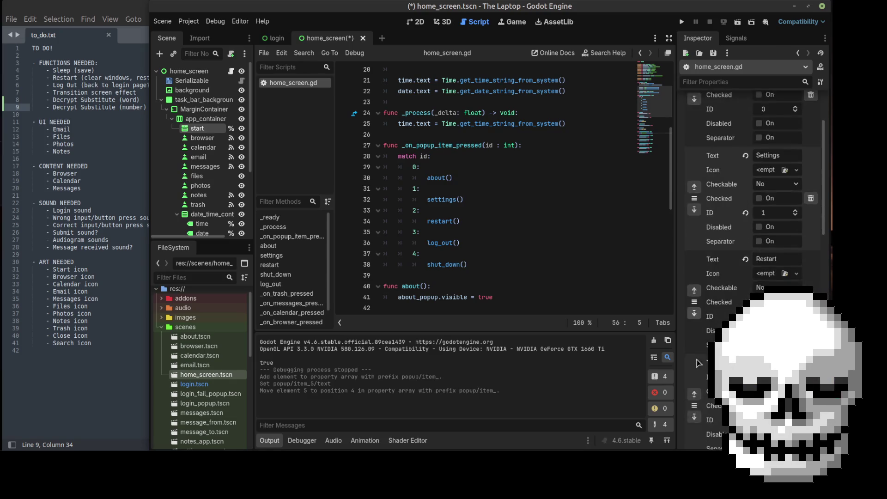
pyautogui.scroll(-2, 697, 357)
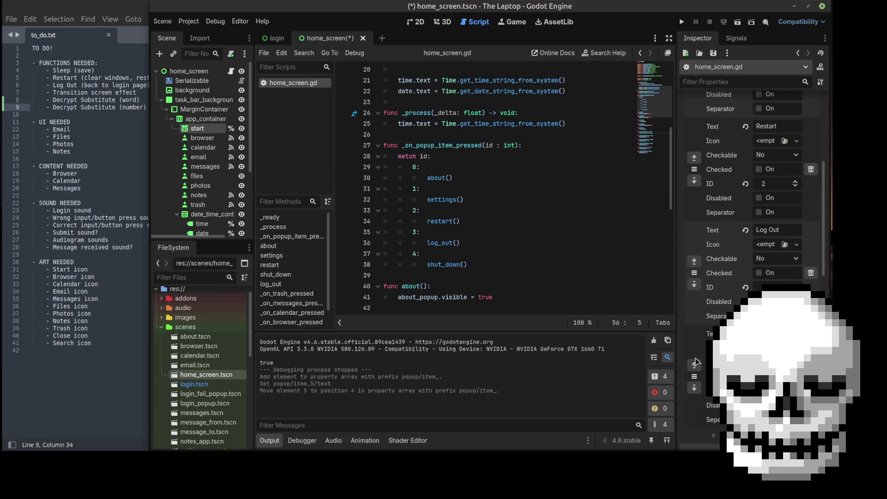
pyautogui.click(695, 365)
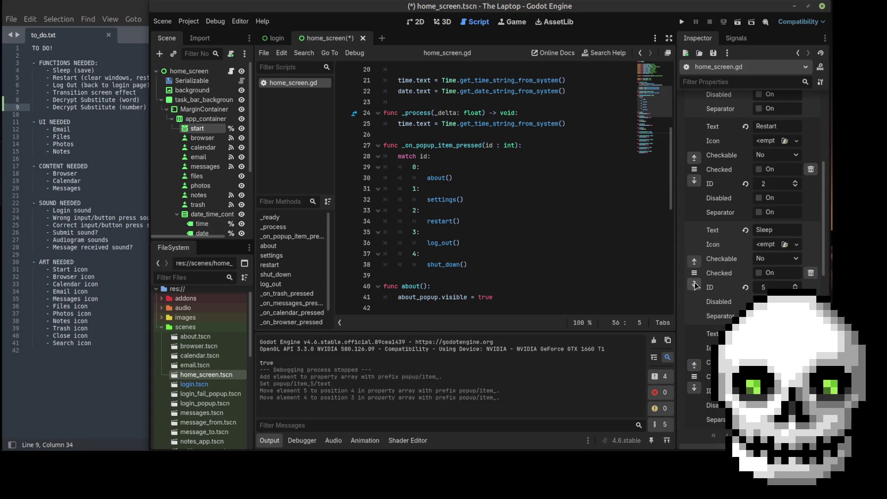
pyautogui.click(693, 262)
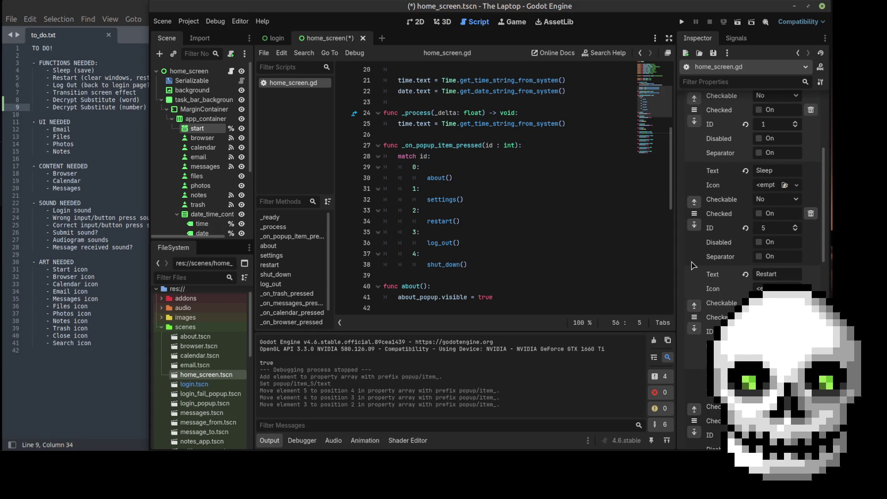
pyautogui.scroll(4, 695, 264)
pyautogui.scroll(-2, 699, 262)
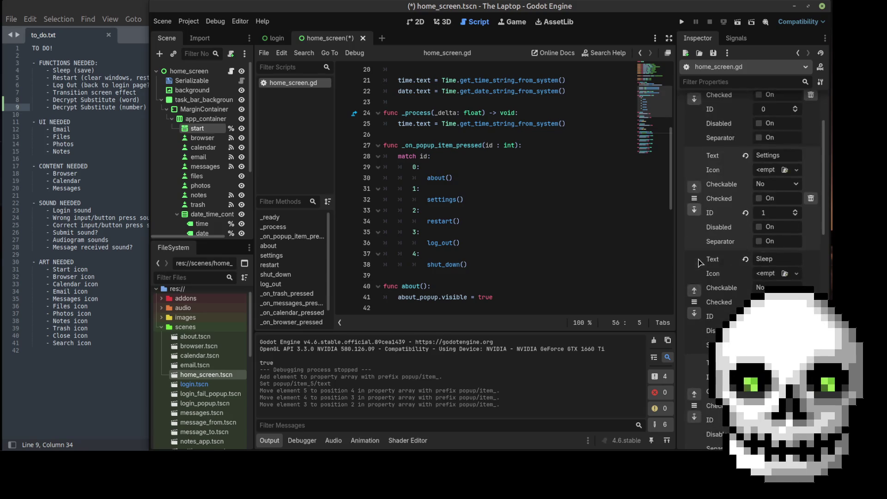
pyautogui.scroll(-1, 699, 263)
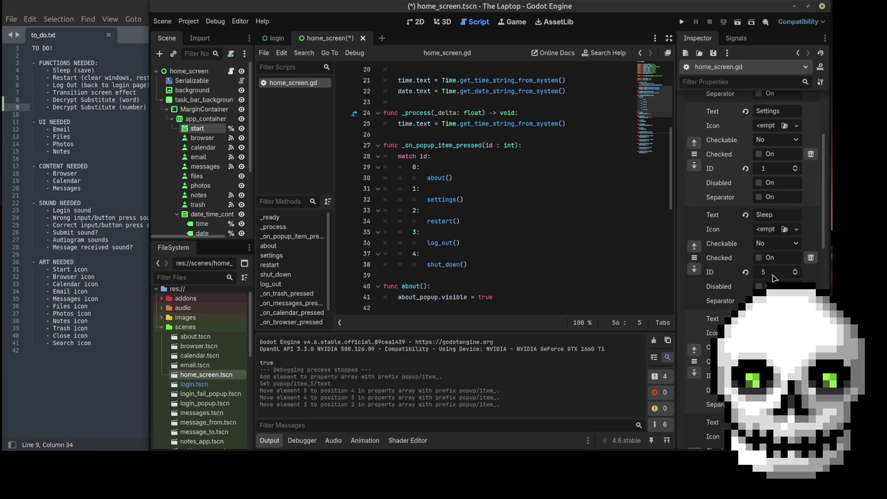
pyautogui.click(484, 265)
# - Add a '5:' case calling sleep() after the shut_down() case in _on_popup_item_pressed
pyautogui.press('Return')
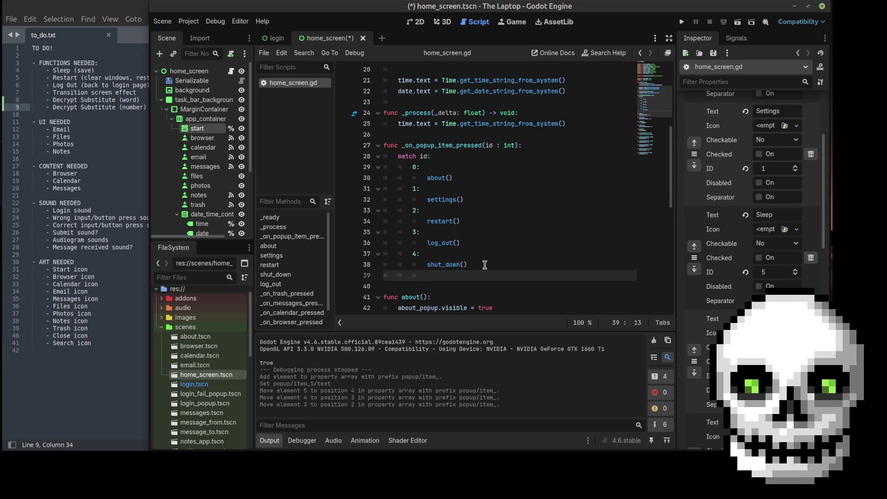
pyautogui.write('%')
pyautogui.press('BackSpace')
pyautogui.press('BackSpace')
pyautogui.write('5:')
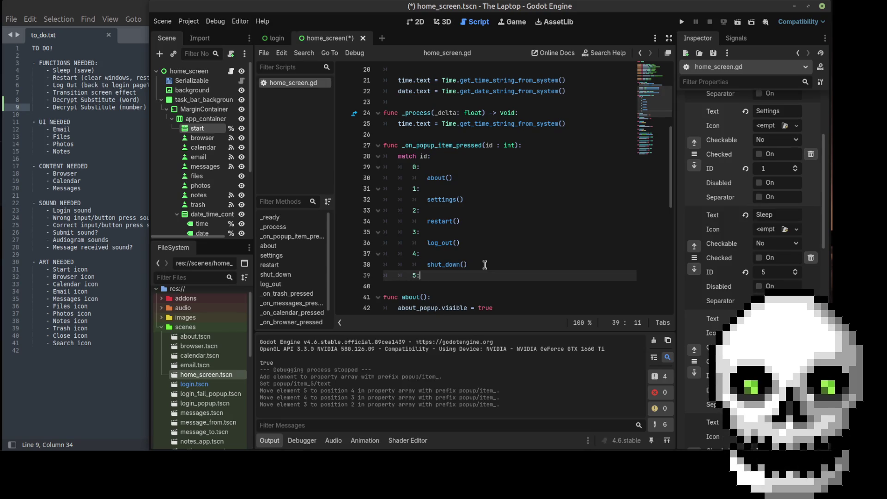
pyautogui.press('Return')
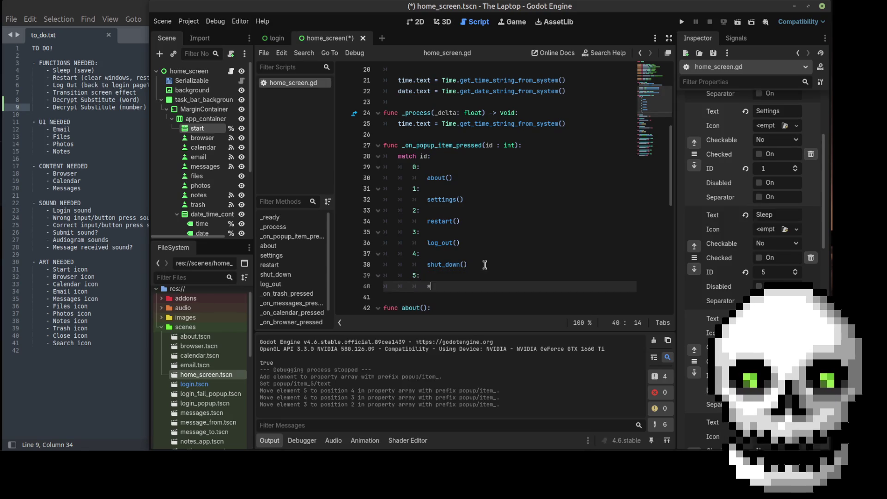
pyautogui.write('leep(')
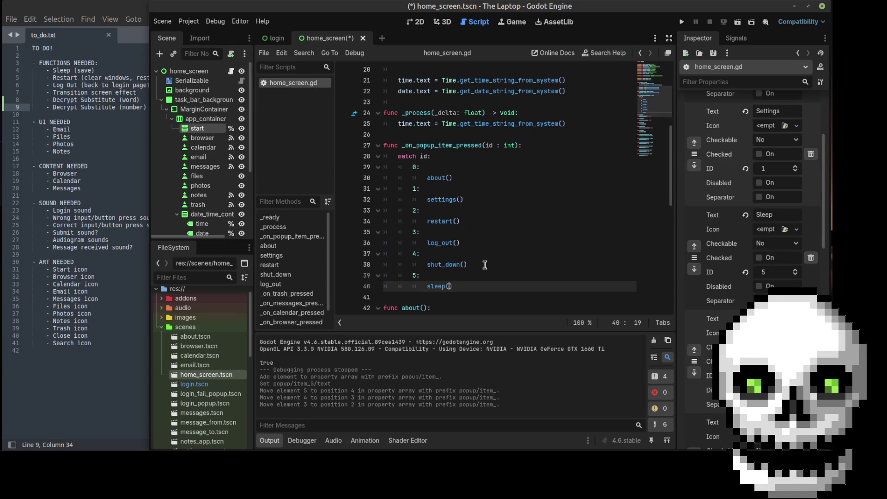
pyautogui.scroll(-8, 484, 241)
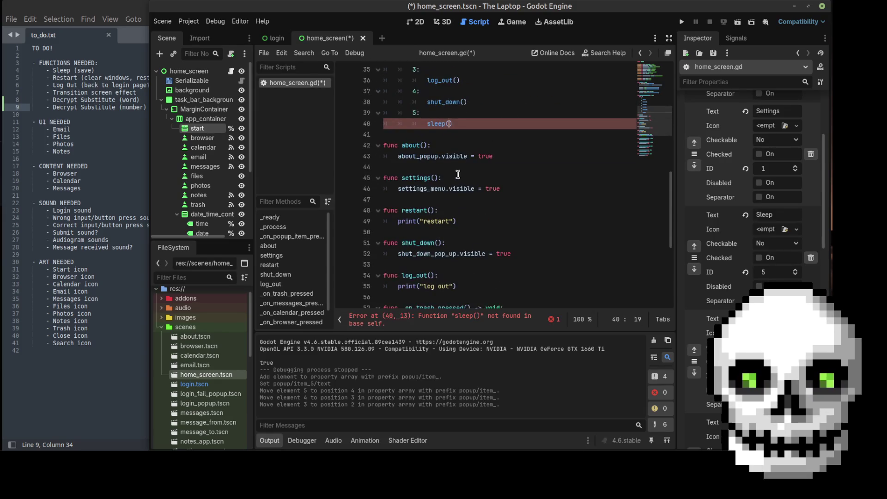
pyautogui.scroll(-2, 462, 178)
pyautogui.click(464, 123)
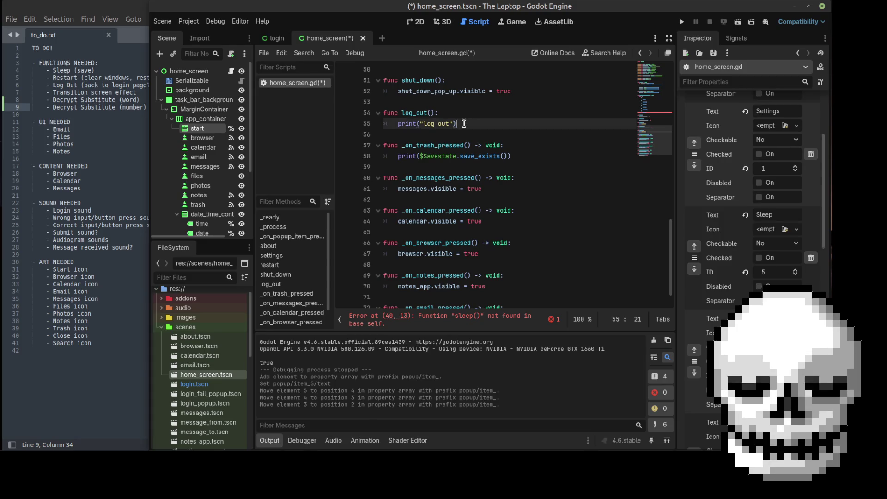
# - Define func sleep() below log_out, printing "save game function, do not delete dumbass!"
pyautogui.press('Return')
pyautogui.press('Return')
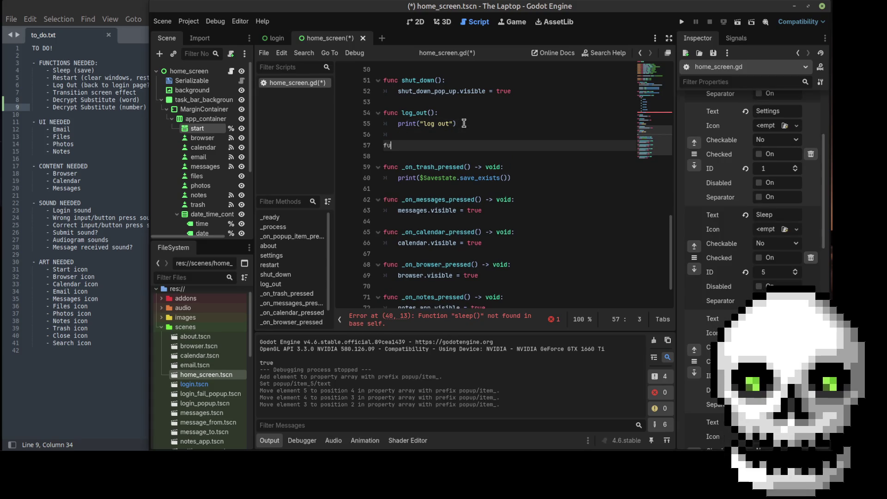
pyautogui.write('unc slee')
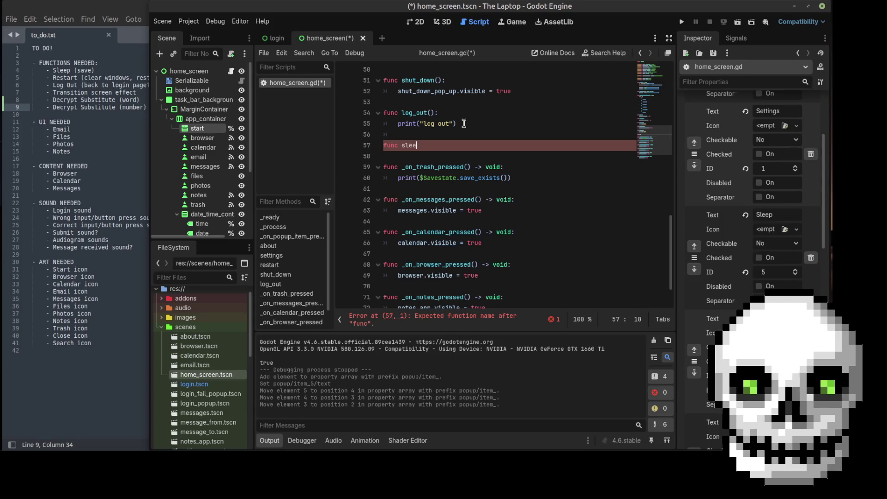
pyautogui.write('p():')
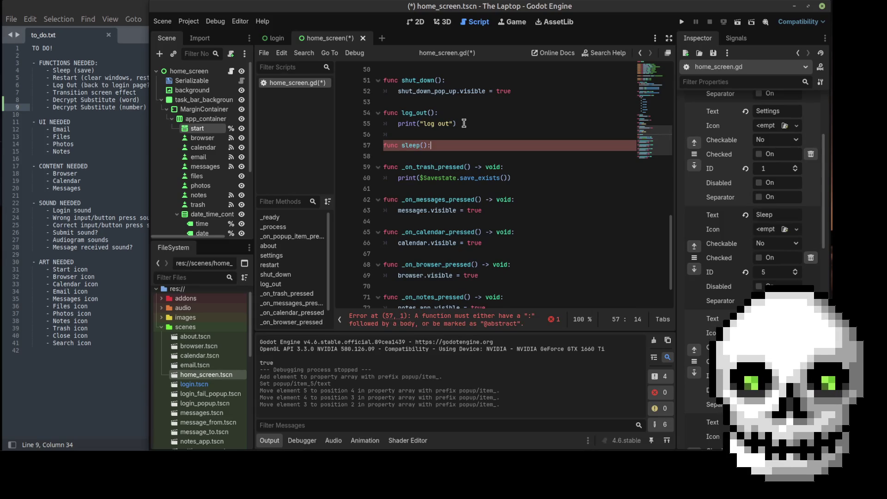
pyautogui.press('Return')
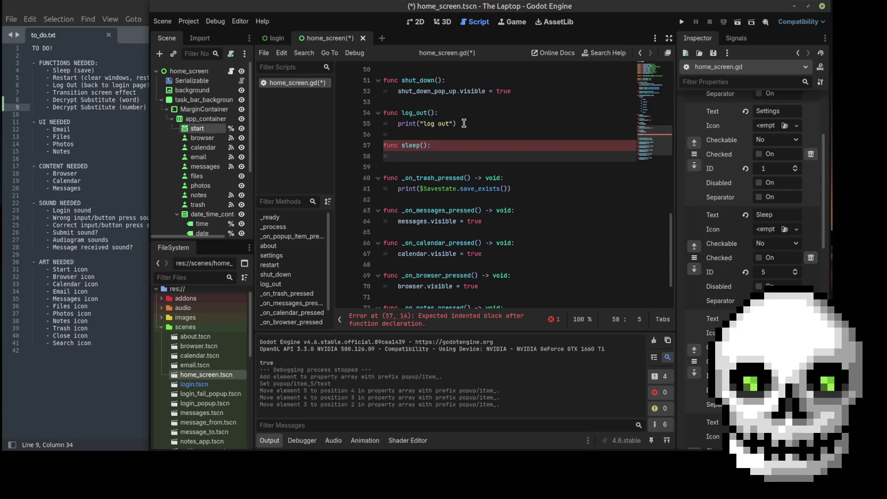
pyautogui.write('print')
pyautogui.press('Return')
pyautogui.write('"')
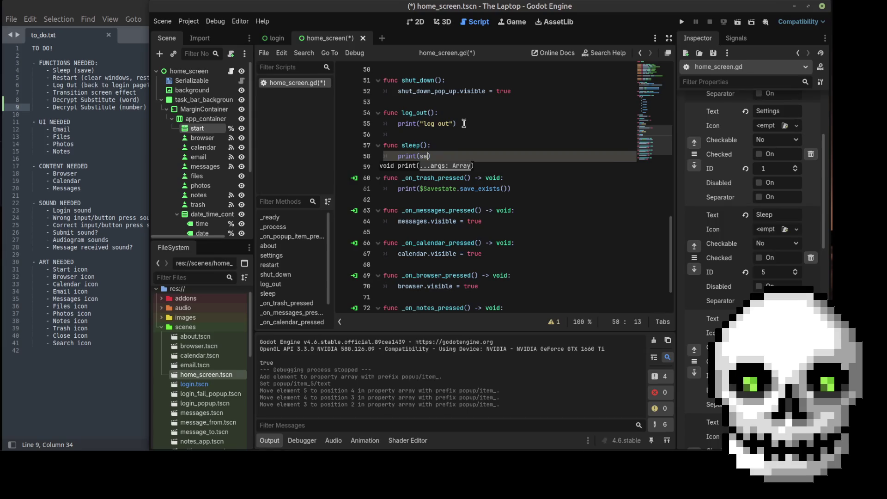
pyautogui.write('save g')
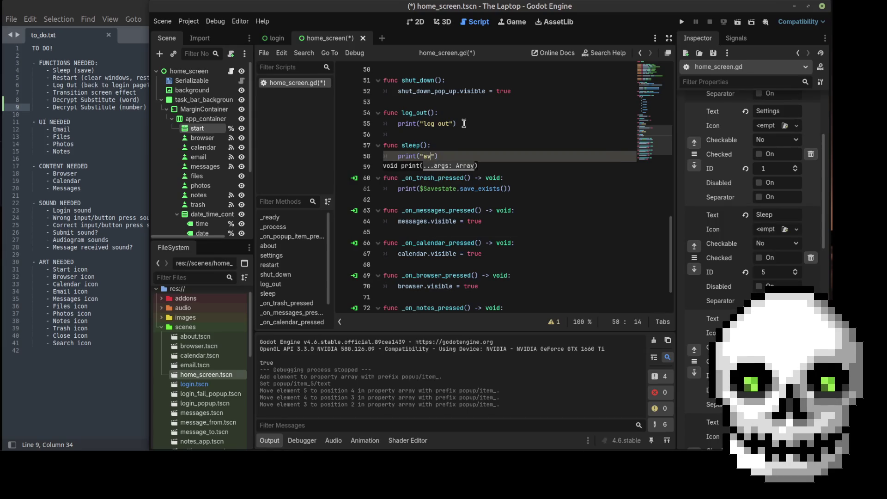
pyautogui.write('ame ')
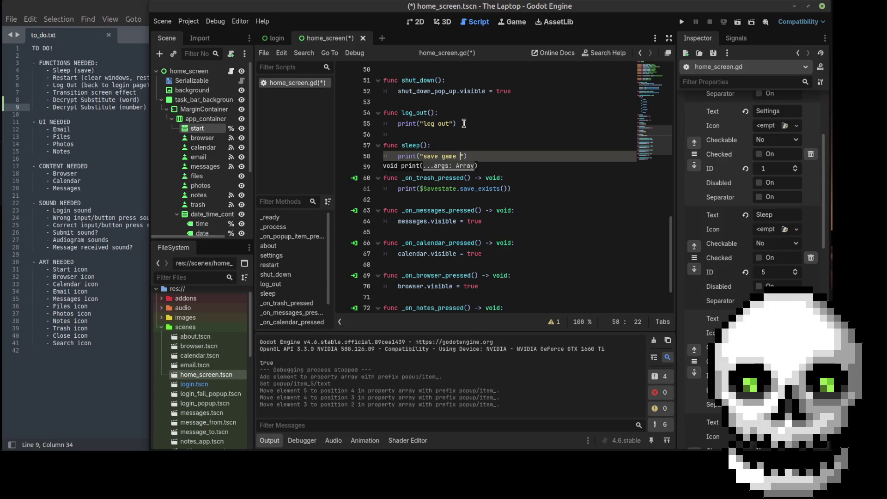
pyautogui.write(' function, ')
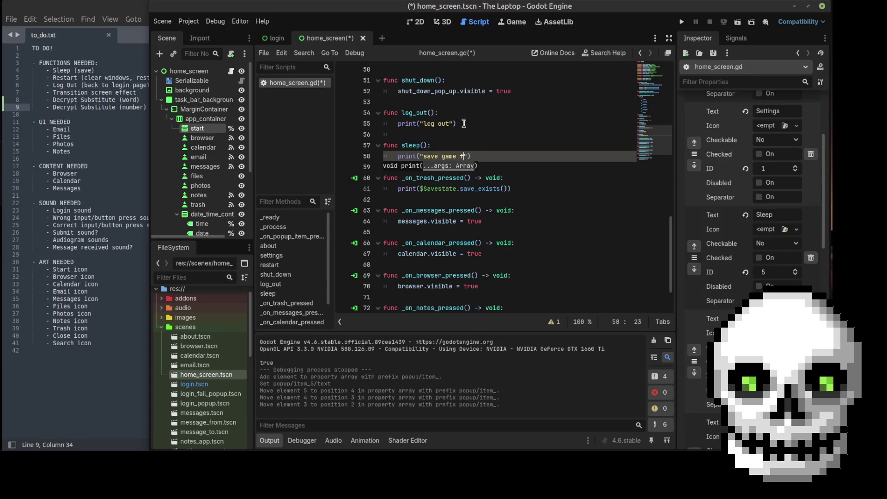
pyautogui.write('do not delete')
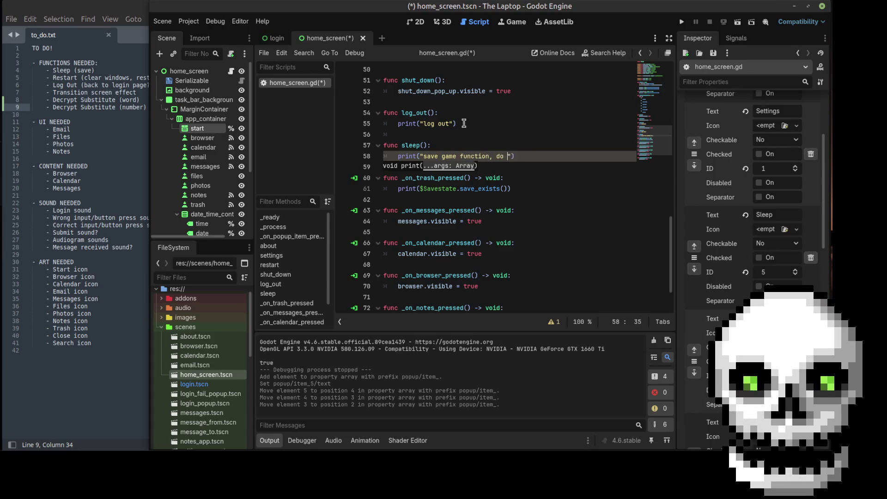
pyautogui.write(' dumbass!')
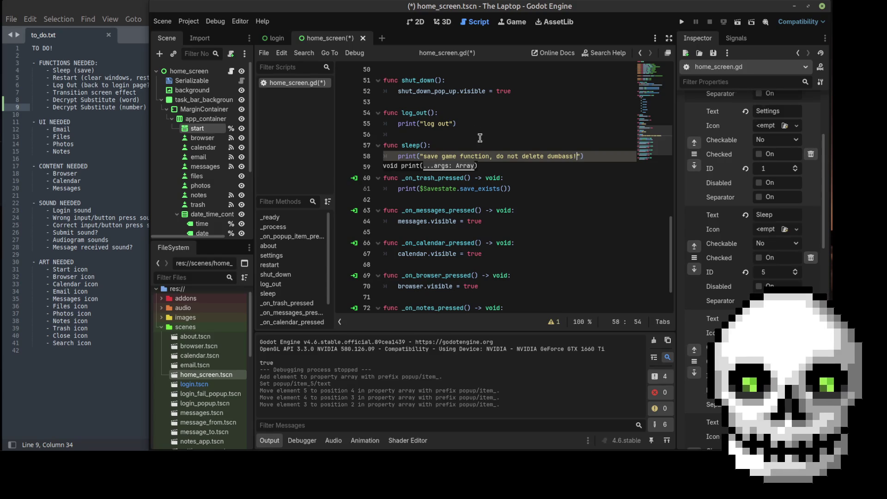
pyautogui.click(480, 138)
# - Save home_screen.gd with Ctrl+S
pyautogui.hotkey('ctrl', 's')
pyautogui.scroll(10, 562, 166)
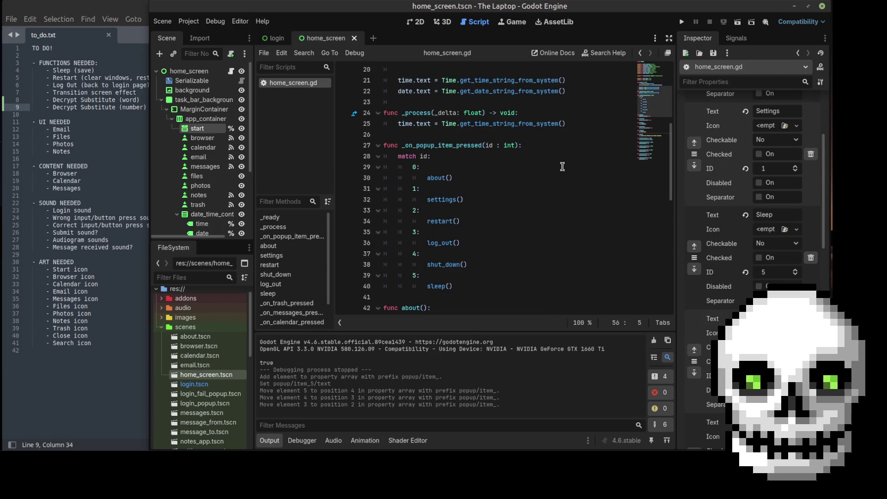
pyautogui.scroll(6, 562, 166)
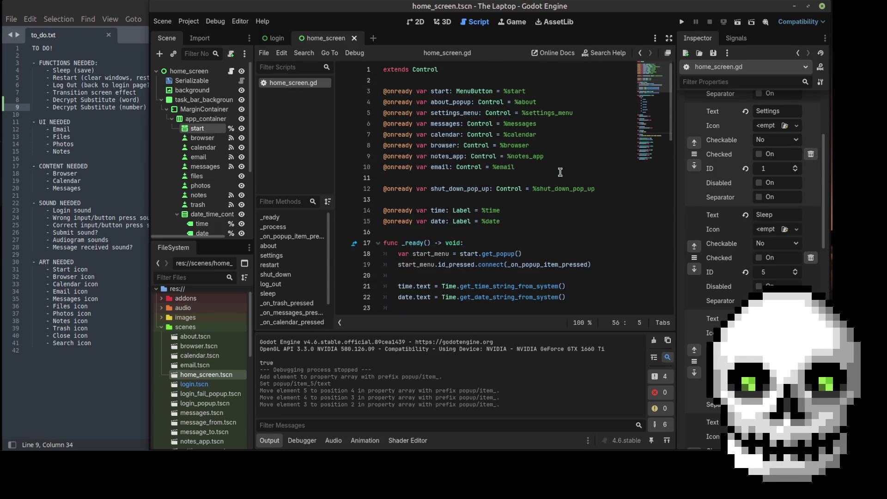
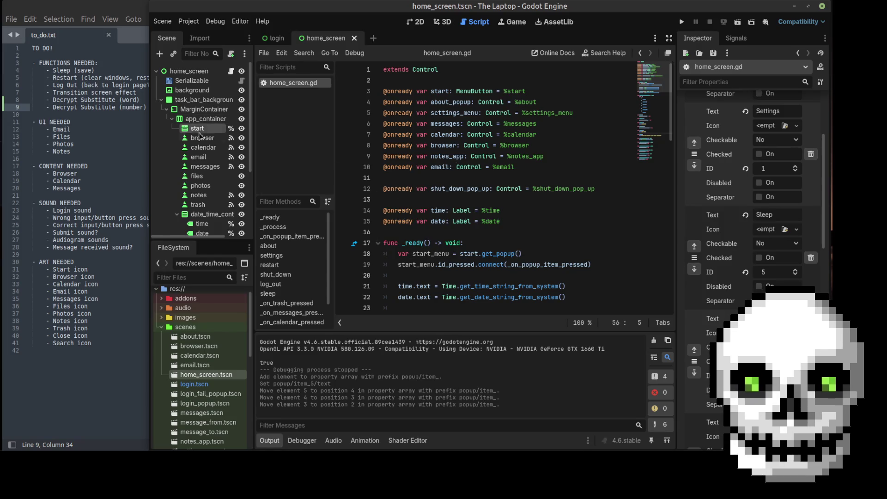
# - Move the to-do notes window to the right and open The Laptop folder from the desktop
pyautogui.click(38, 132)
pyautogui.moveTo(38, 132); pyautogui.dragTo(69, 130)
pyautogui.moveTo(140, 4); pyautogui.dragTo(304, 3)
pyautogui.doubleClick(49, 110)
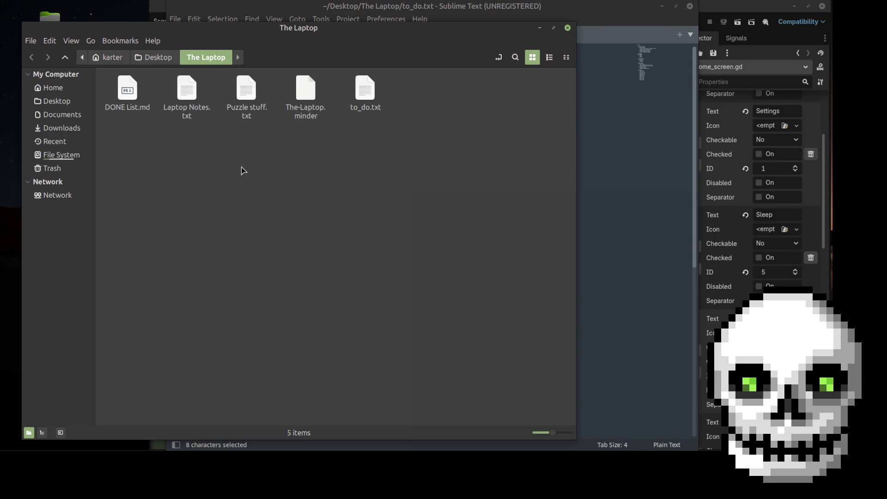
# - Rename DONE List.md to DONE List.txt
pyautogui.click(132, 87)
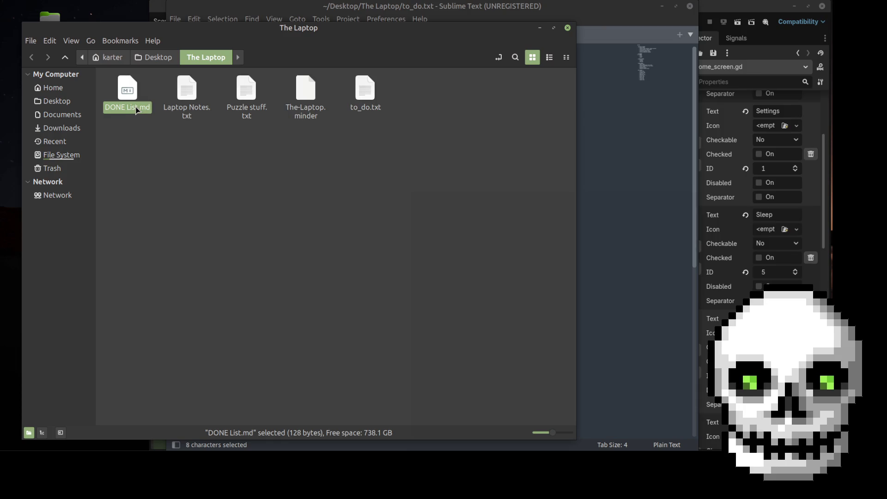
pyautogui.rightClick(137, 109)
pyautogui.click(162, 202)
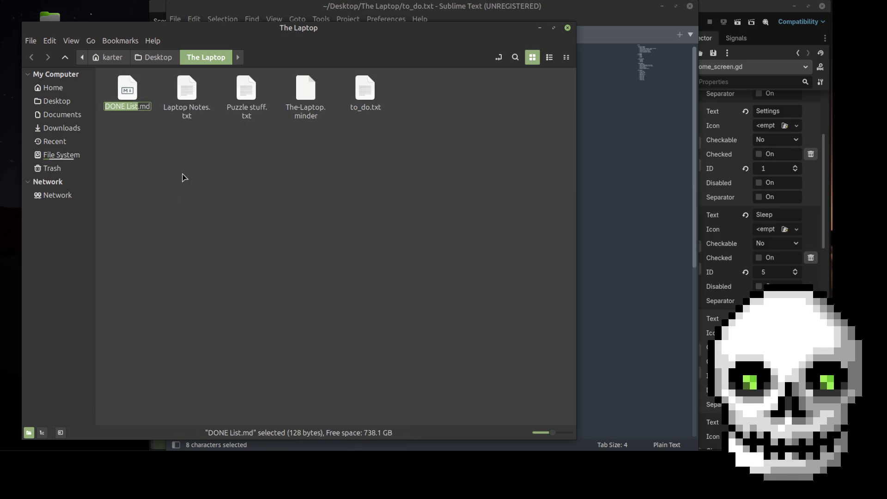
pyautogui.press('Right')
pyautogui.press('Right')
pyautogui.hotkey('shift', 'End')
pyautogui.write('txt')
pyautogui.press('Return')
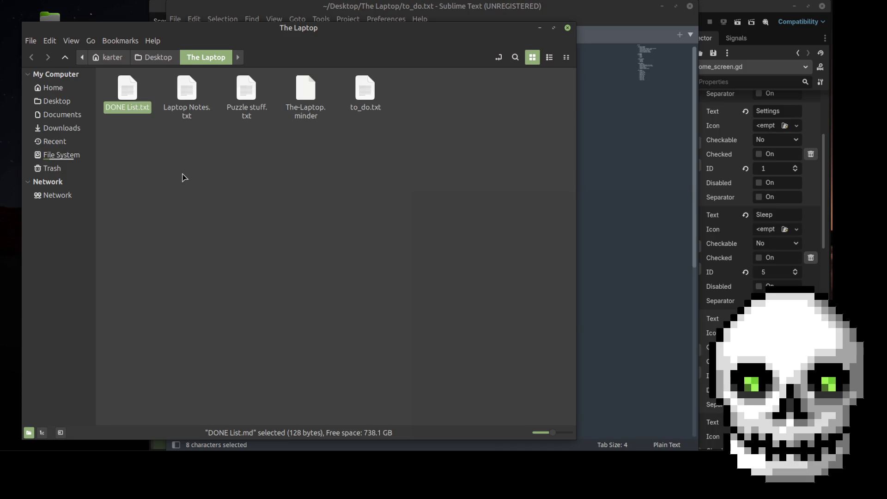
# - Open DONE List.txt in Sublime Text
pyautogui.rightClick(133, 92)
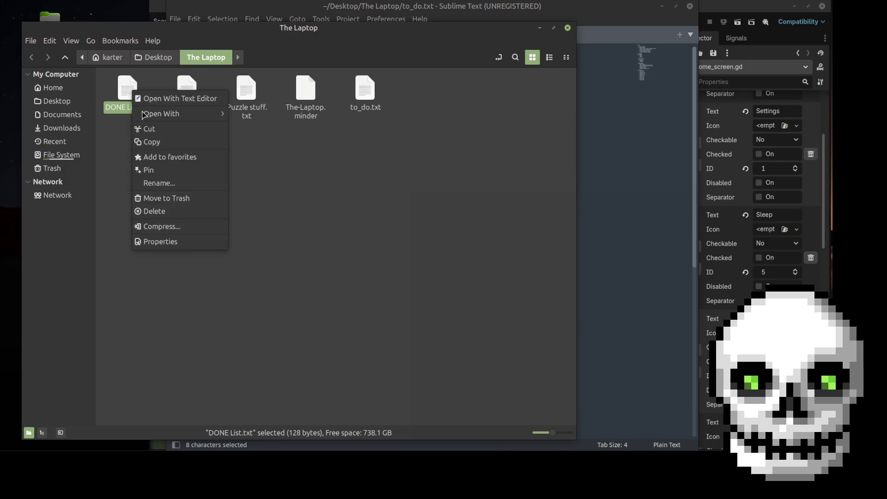
pyautogui.moveTo(194, 114)
pyautogui.click(237, 127)
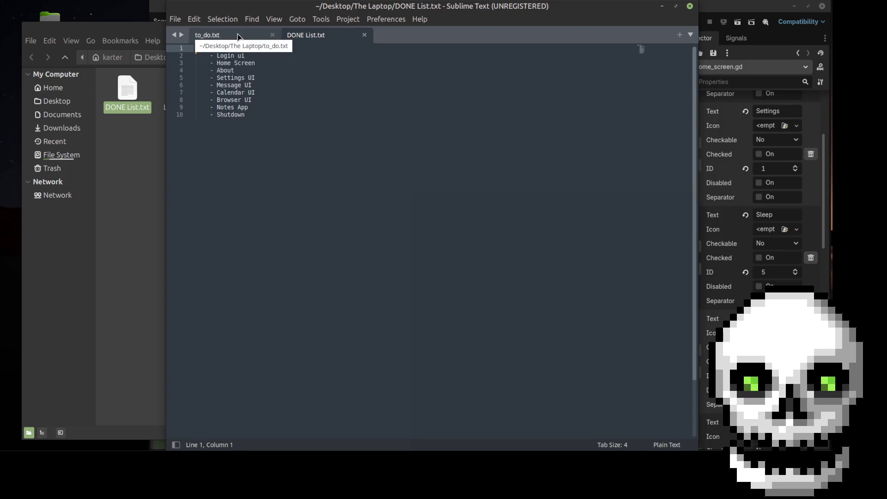
# - Look through the done items, selecting the Calendar UI to Notes App lines
pyautogui.click(251, 56)
pyautogui.click(257, 63)
pyautogui.click(251, 71)
pyautogui.click(257, 77)
pyautogui.click(265, 85)
pyautogui.click(267, 93)
pyautogui.click(267, 104)
pyautogui.moveTo(263, 103); pyautogui.dragTo(266, 92)
pyautogui.click(261, 114)
# - Add an empty '-' bullet line after Browser UI
pyautogui.click(262, 102)
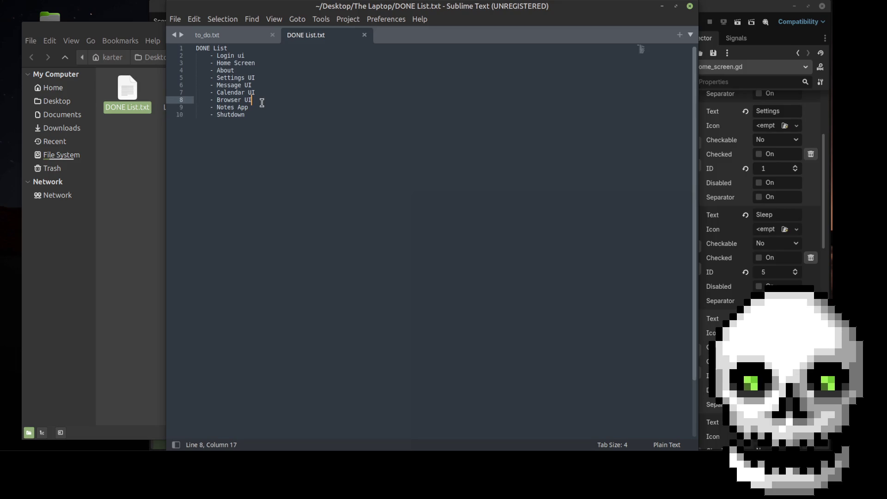
pyautogui.press('Return')
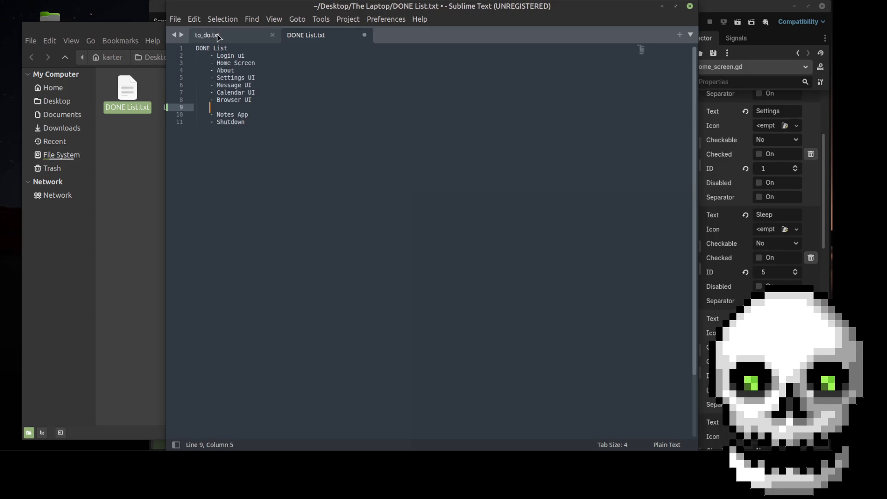
pyautogui.write('-')
# - Cut the Email item from to_do.txt, then undo to restore it
pyautogui.click(245, 37)
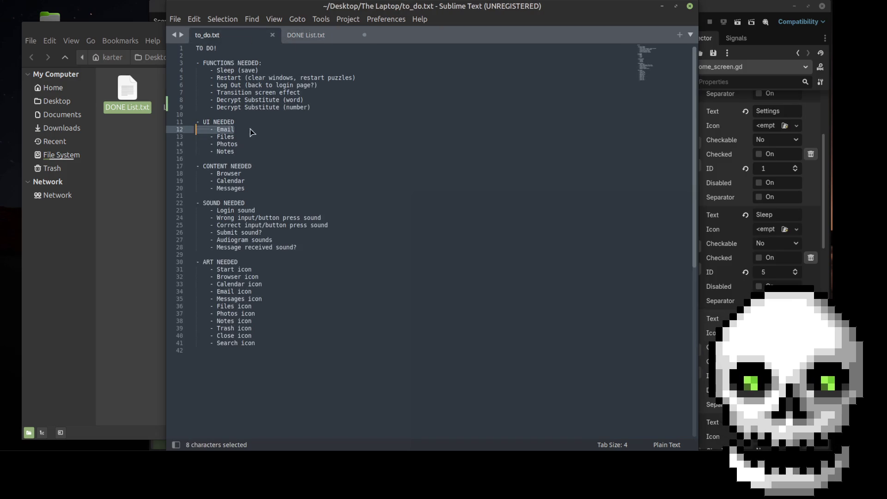
pyautogui.hotkey('ctrl', 'c')
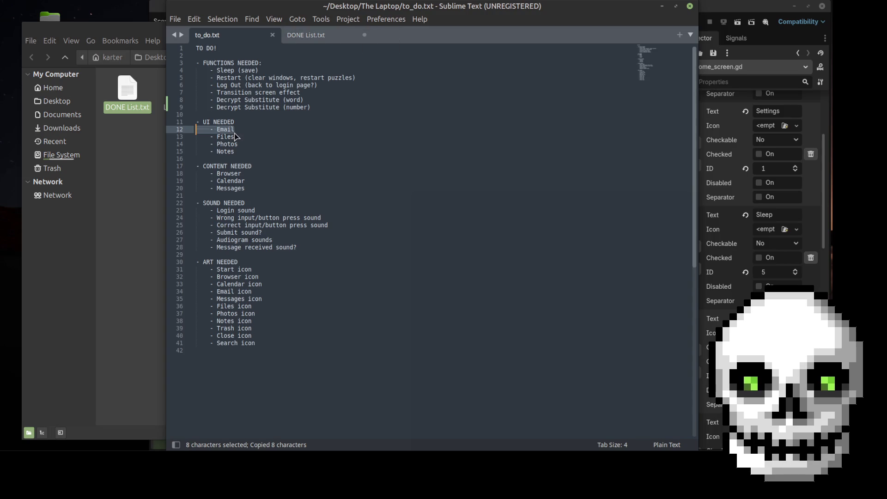
pyautogui.hotkey('ctrl', 'x')
pyautogui.click(323, 37)
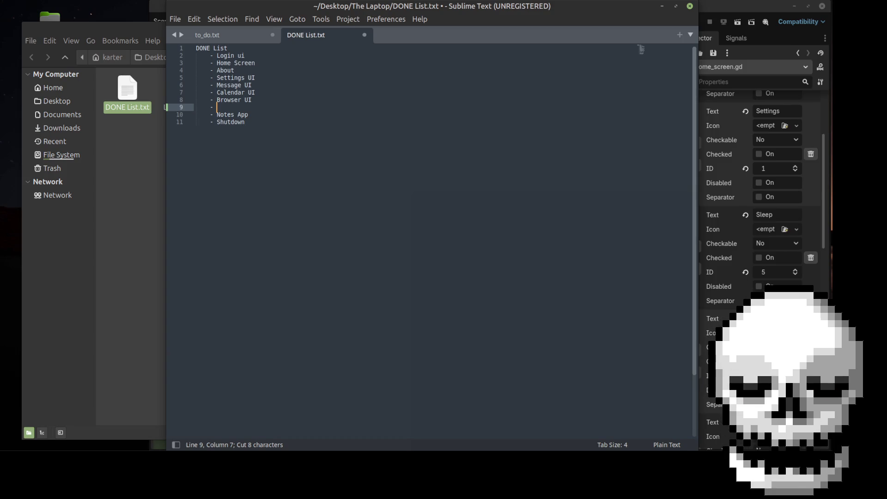
pyautogui.click(236, 36)
pyautogui.hotkey('ctrl', 'z')
pyautogui.click(283, 126)
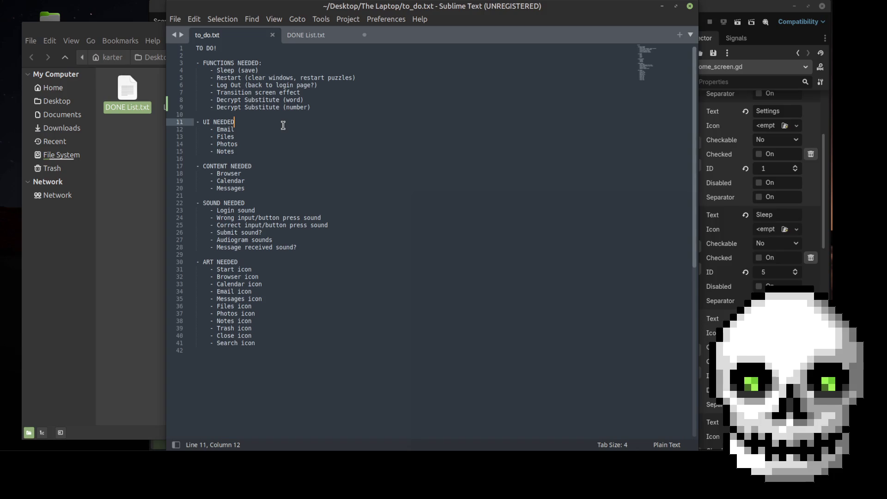
pyautogui.click(259, 186)
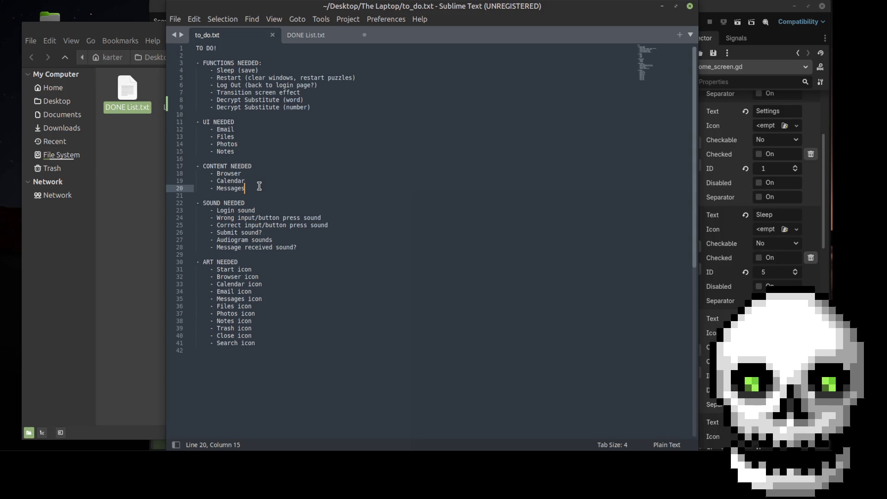
# - Add '- Emails', '- Files', '- Photos' and '- Trash' below Messages and save to_do.txt
pyautogui.press('Return')
pyautogui.write('- E')
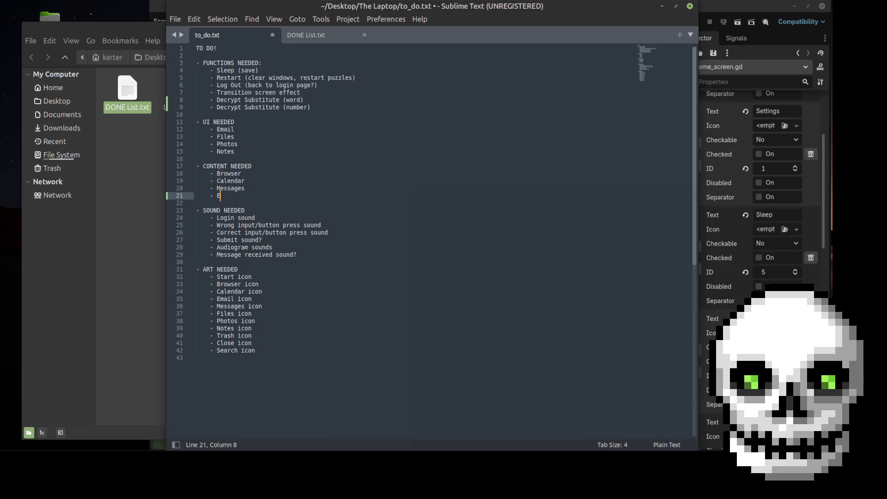
pyautogui.write('mails')
pyautogui.press('Return')
pyautogui.write('- Files')
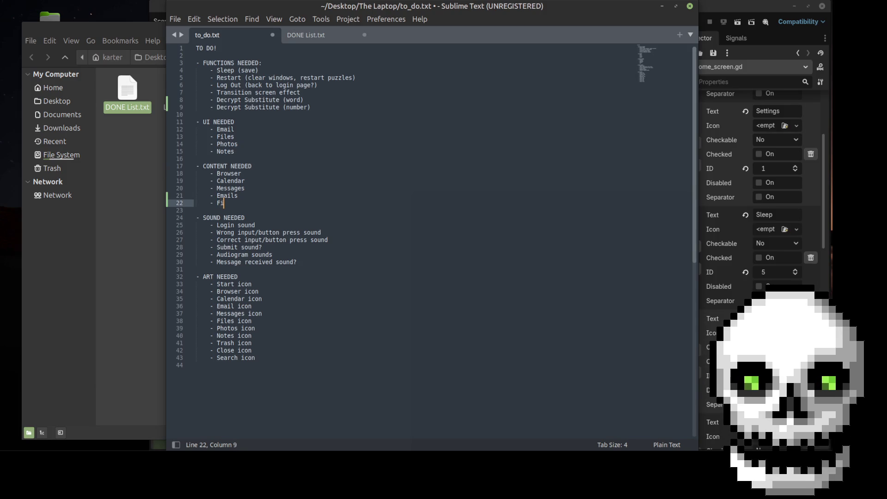
pyautogui.press('Return')
pyautogui.write('- ')
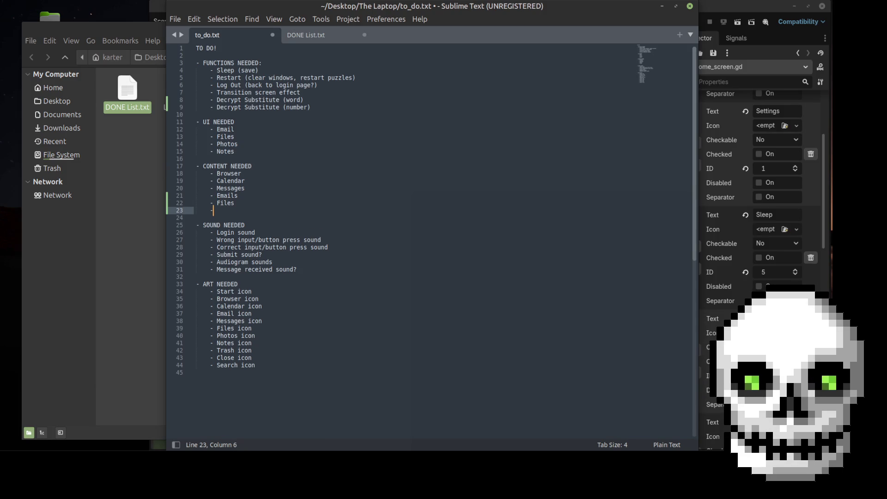
pyautogui.write('Pho')
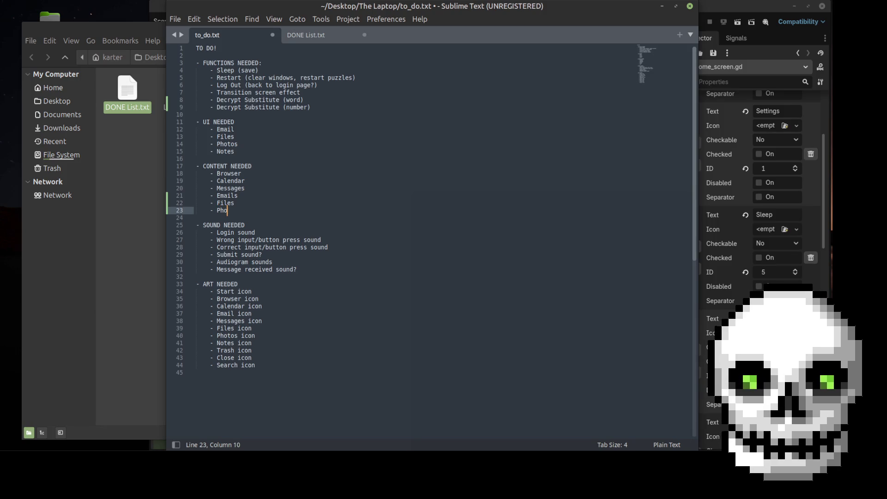
pyautogui.write('eos')
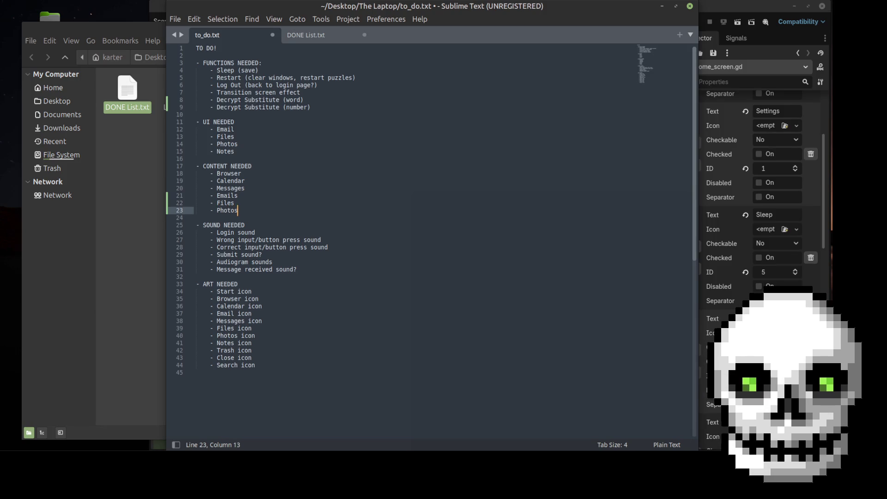
pyautogui.press('Return')
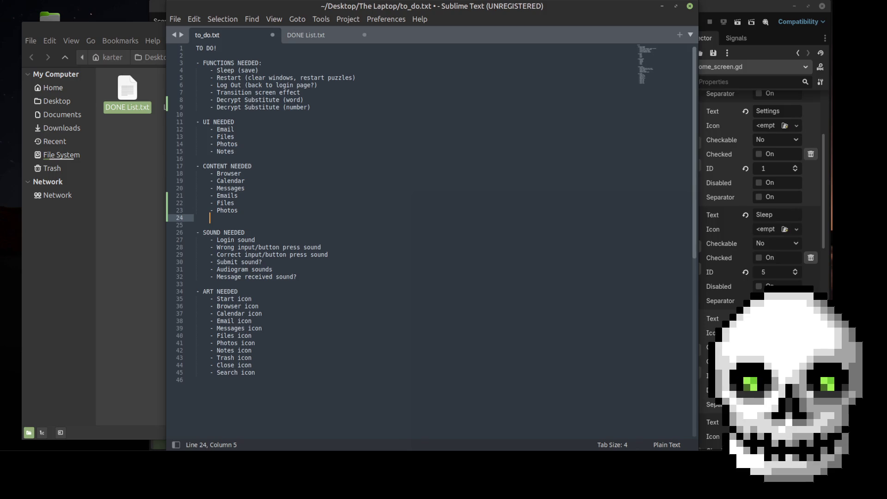
pyautogui.write('- ')
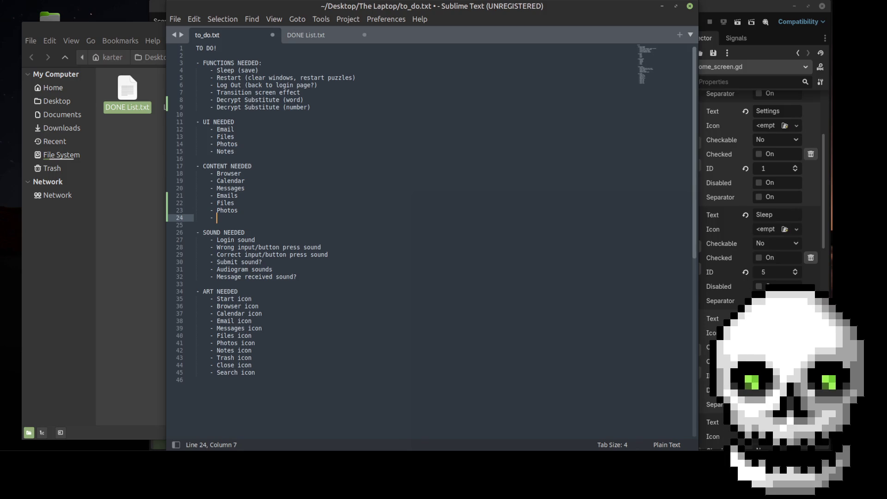
pyautogui.write('Trash')
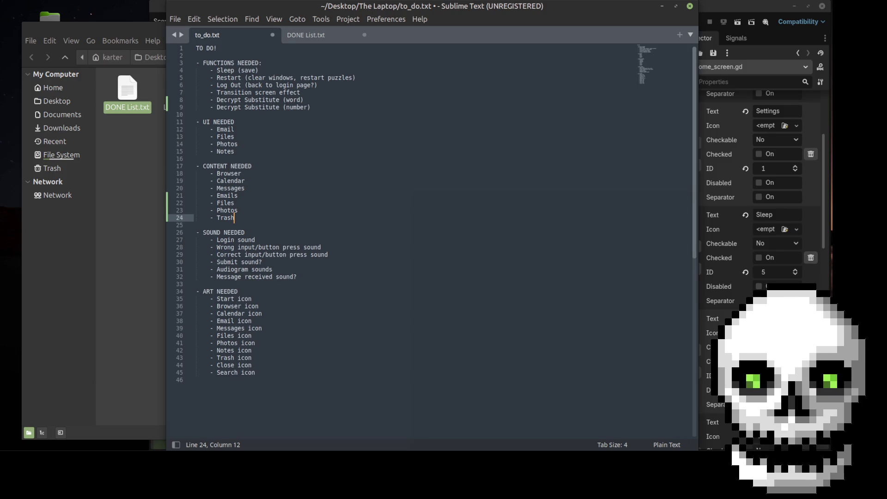
pyautogui.hotkey('ctrl', 's')
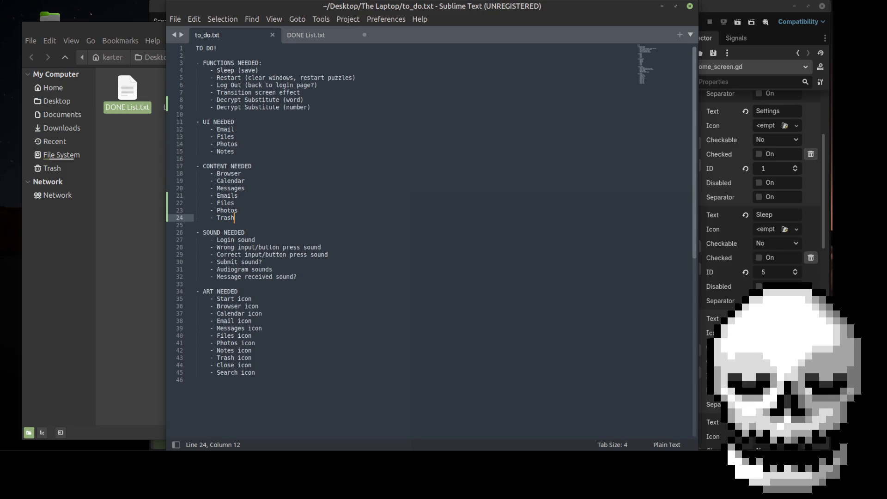
# - Review the ART NEEDED items and the Login sound line in to_do.txt
pyautogui.click(292, 342)
pyautogui.click(261, 365)
pyautogui.click(265, 372)
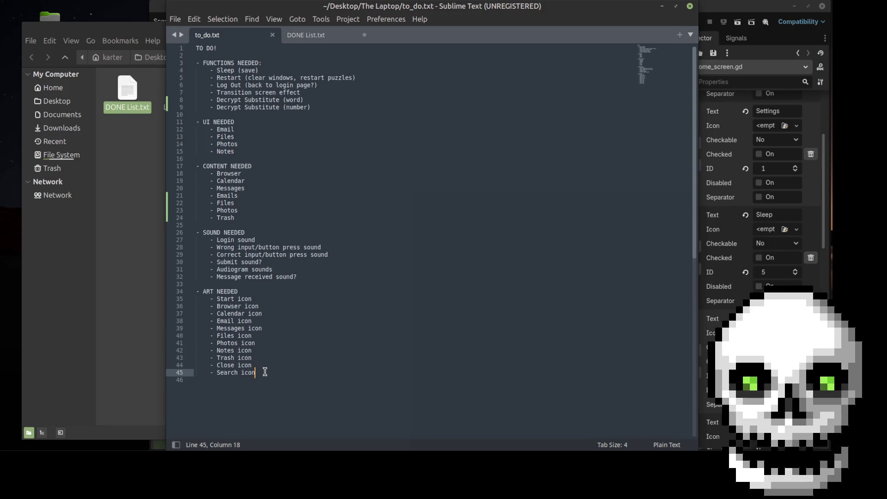
pyautogui.click(267, 241)
# - Remove the empty bullet line from DONE List.txt
pyautogui.click(328, 250)
pyautogui.click(335, 261)
pyautogui.click(366, 31)
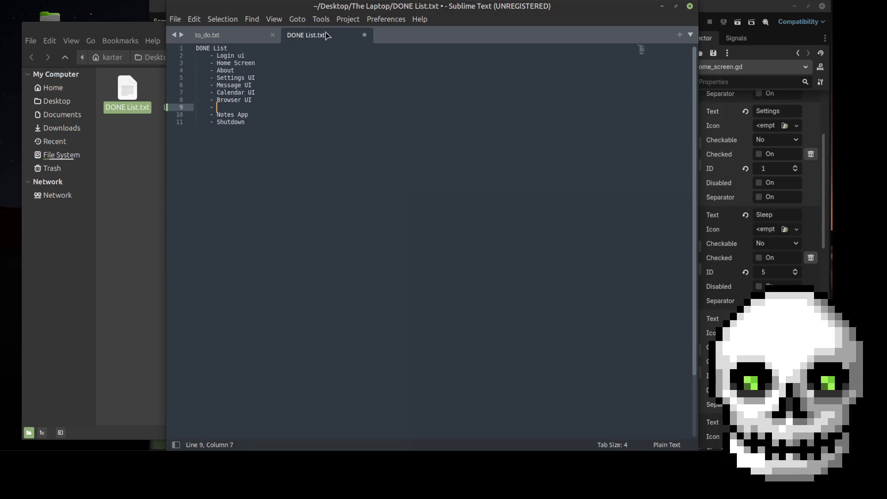
pyautogui.press('BackSpace')
pyautogui.press('BackSpace')
pyautogui.press('BackSpace')
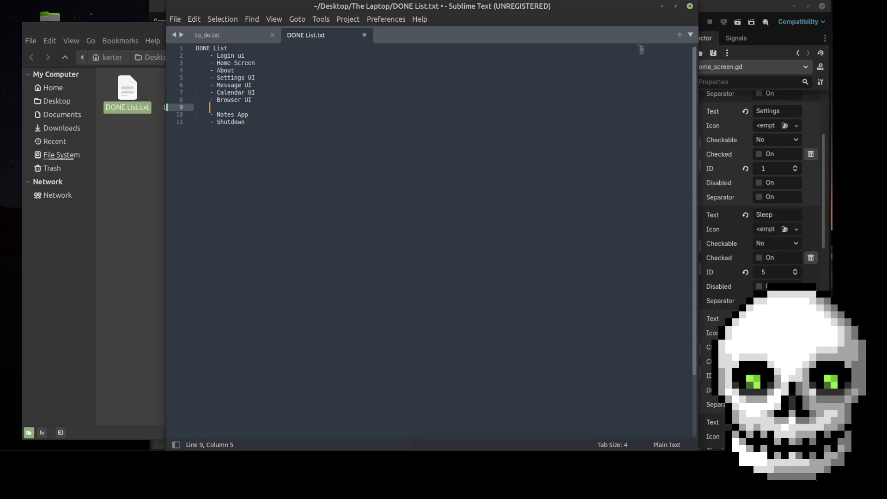
# - Add a '- Cyphers' item below Shutdown with a '- Telephone' sub-item
pyautogui.click(266, 116)
pyautogui.press('Return')
pyautogui.write('- Cy')
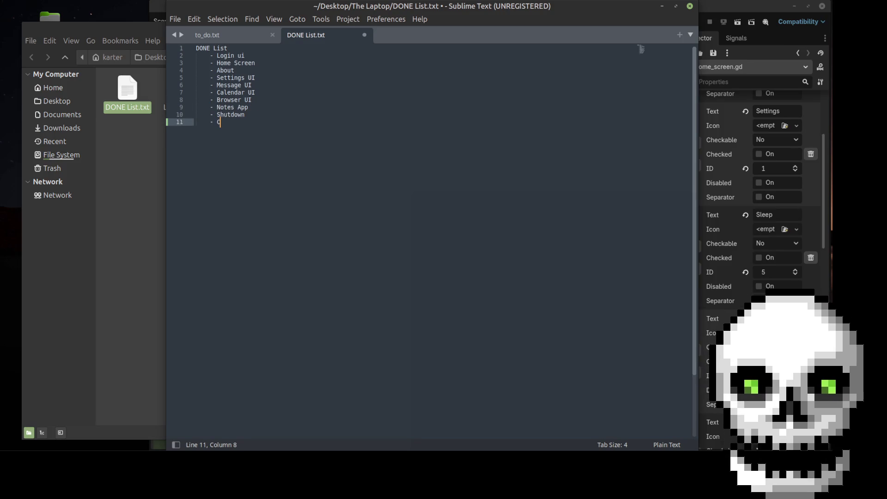
pyautogui.write('phers')
pyautogui.press('Return')
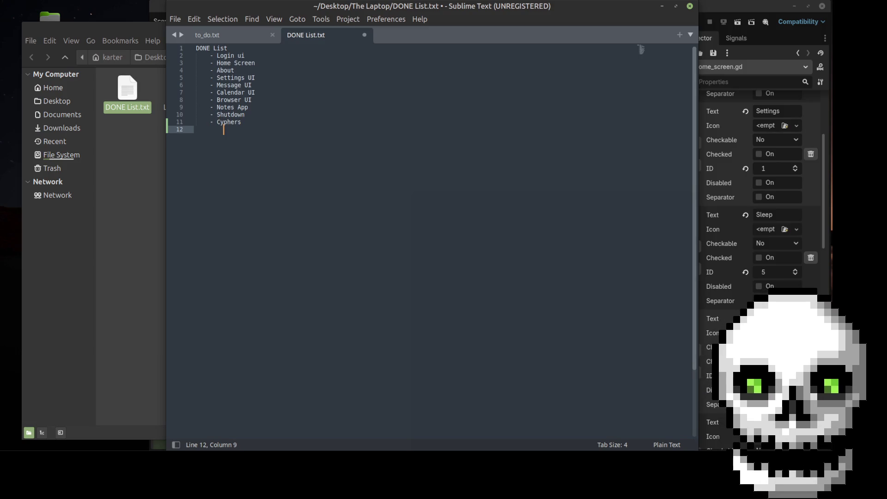
pyautogui.write('- Tel')
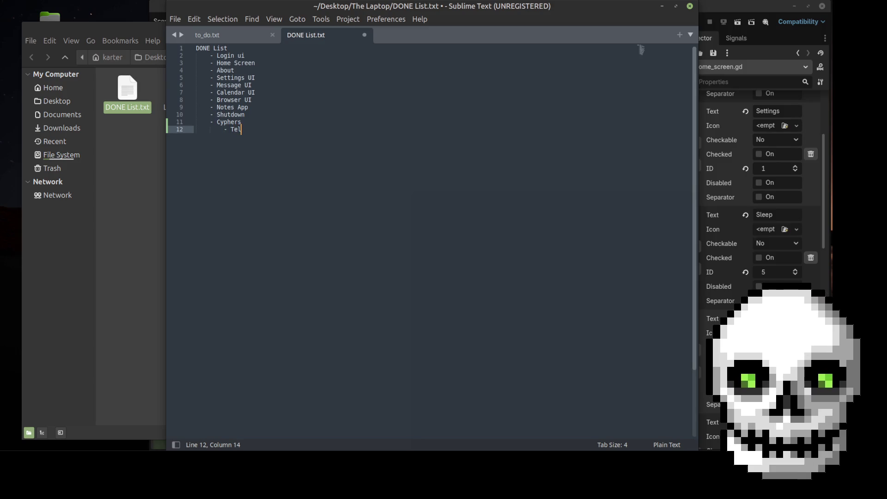
pyautogui.write('ephone')
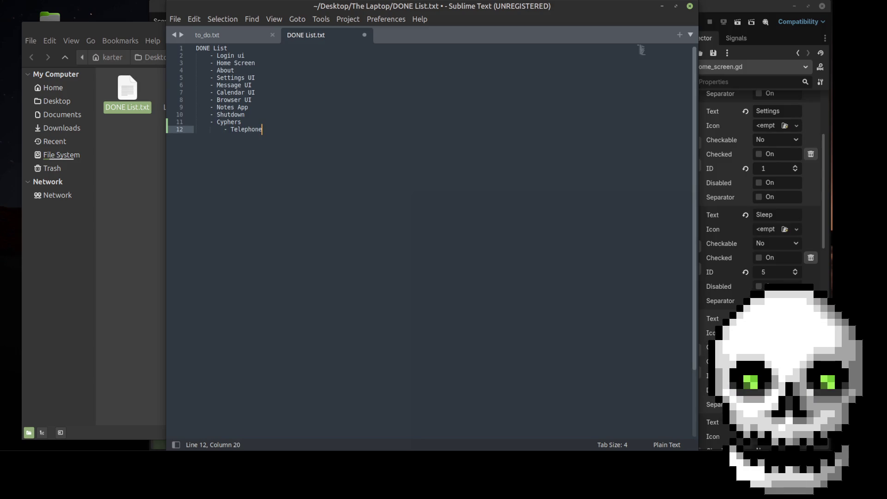
# - Add Word Substitution, Number Substitution and Polybius Square entries under Cyphers
pyautogui.press('Return')
pyautogui.write('- ')
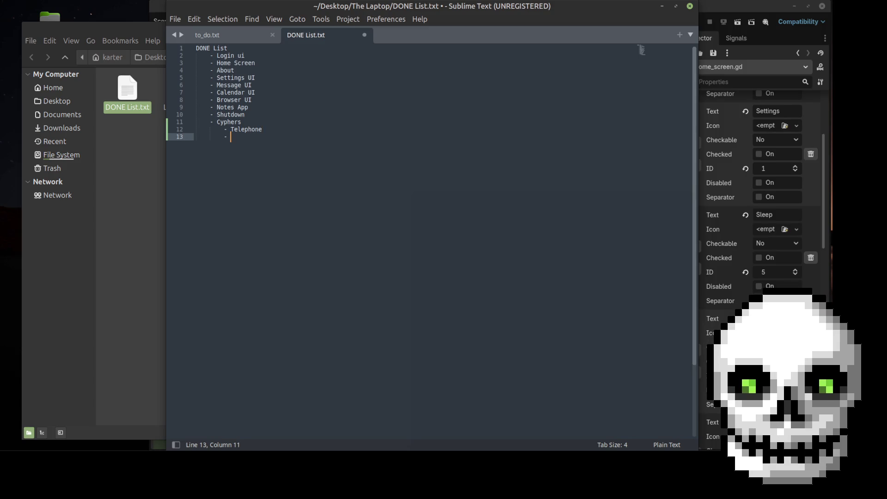
pyautogui.write('Word ')
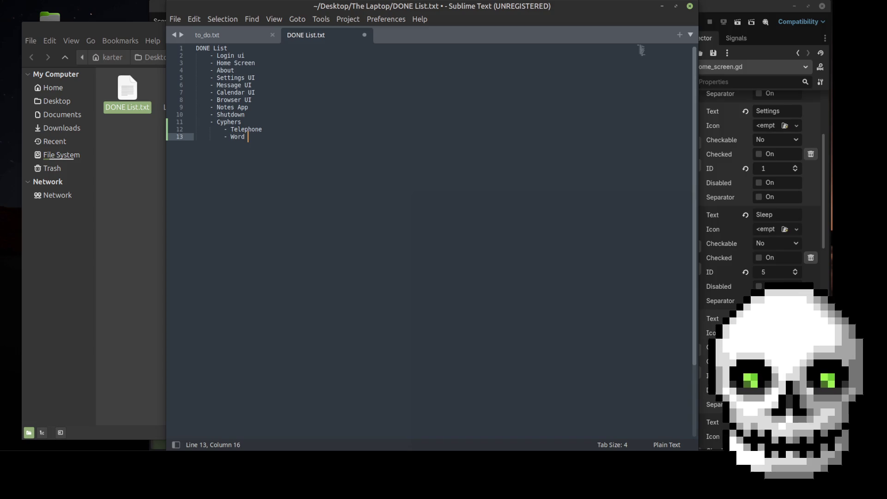
pyautogui.write('Subsi')
pyautogui.press('BackSpace')
pyautogui.write('titution')
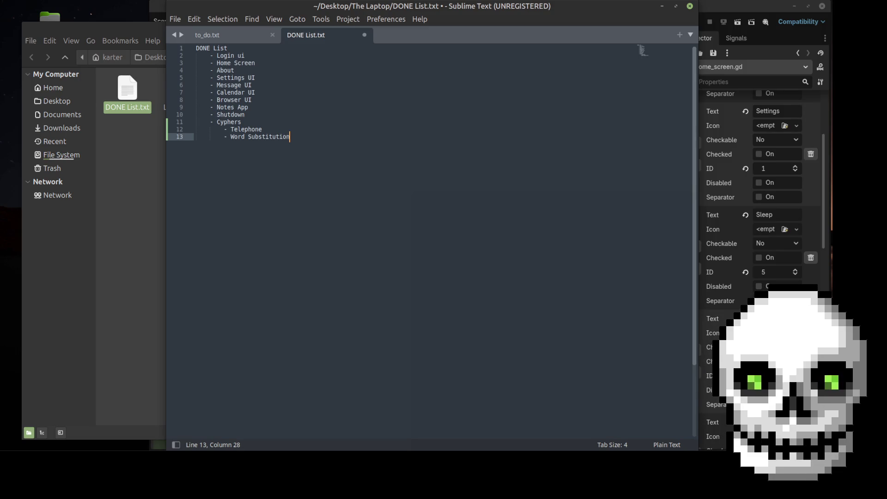
pyautogui.press('Return')
pyautogui.write('- ')
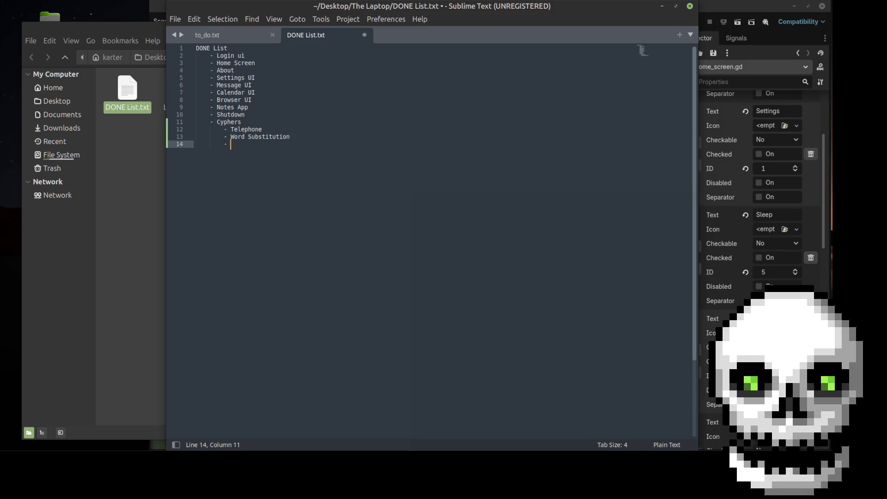
pyautogui.write('Number S')
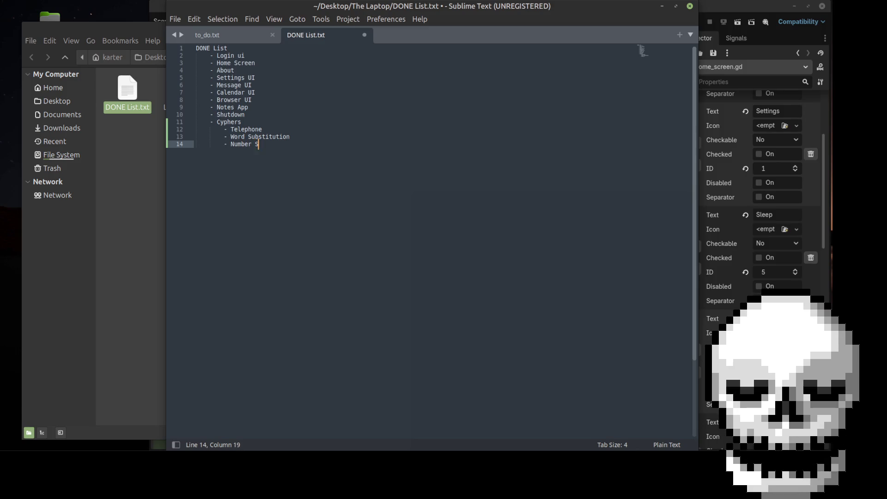
pyautogui.write('ubstitu')
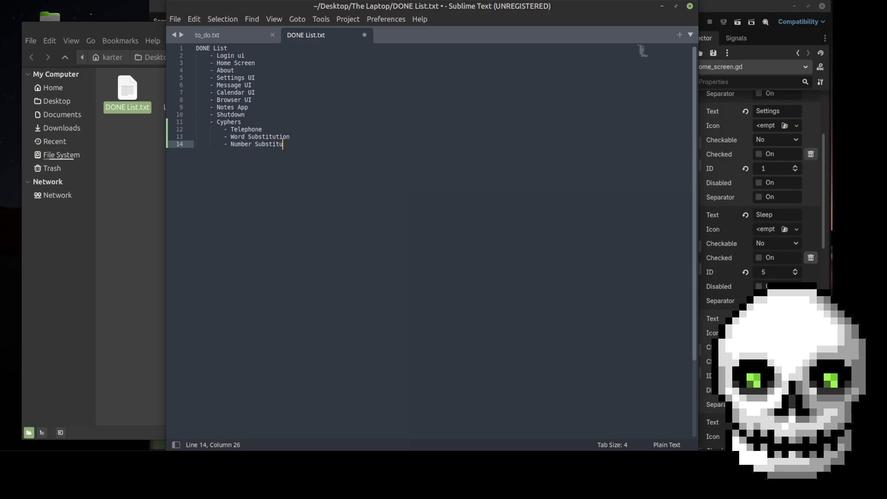
pyautogui.write('tion')
pyautogui.press('Return')
pyautogui.write('- ')
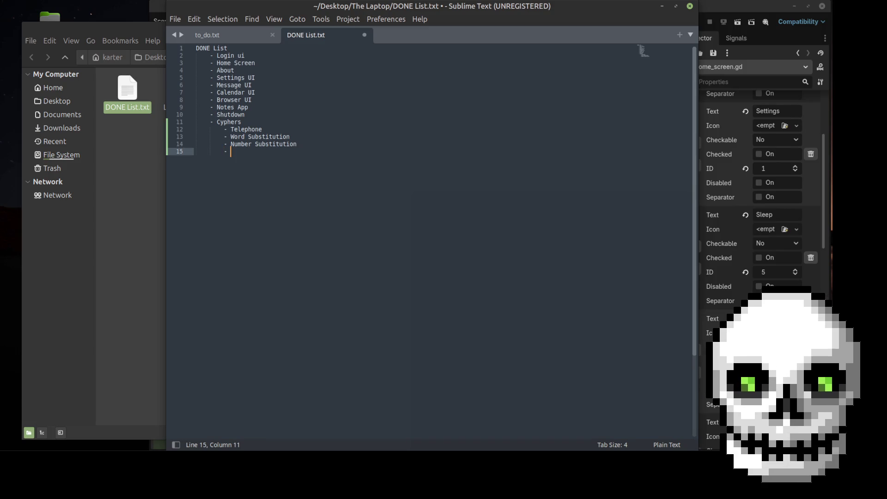
pyautogui.write('Pol')
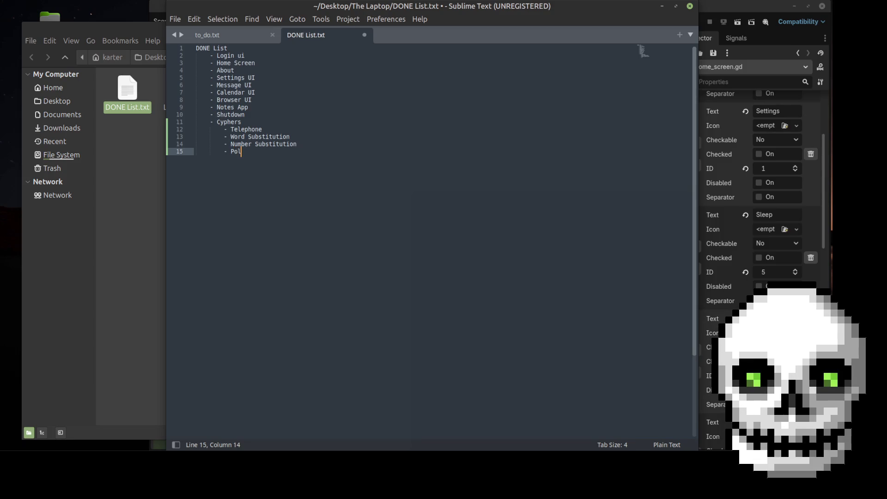
pyautogui.write('ybius Square')
pyautogui.press('Return')
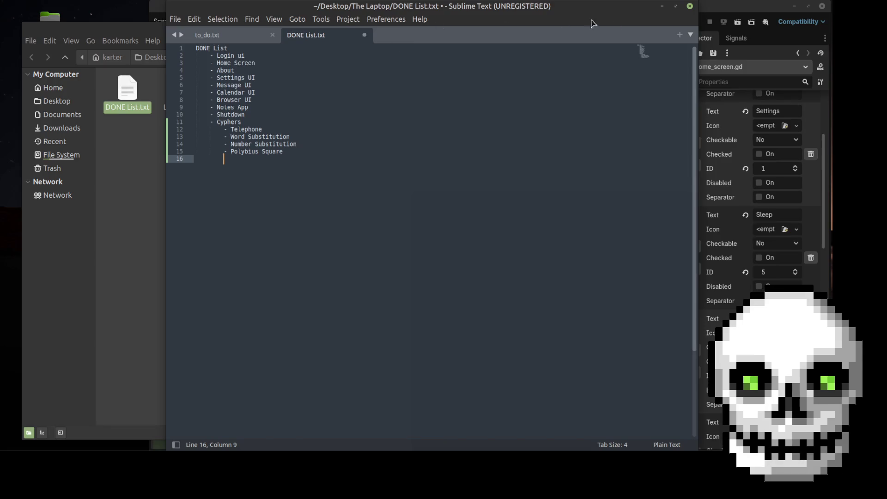
pyautogui.click(722, 6)
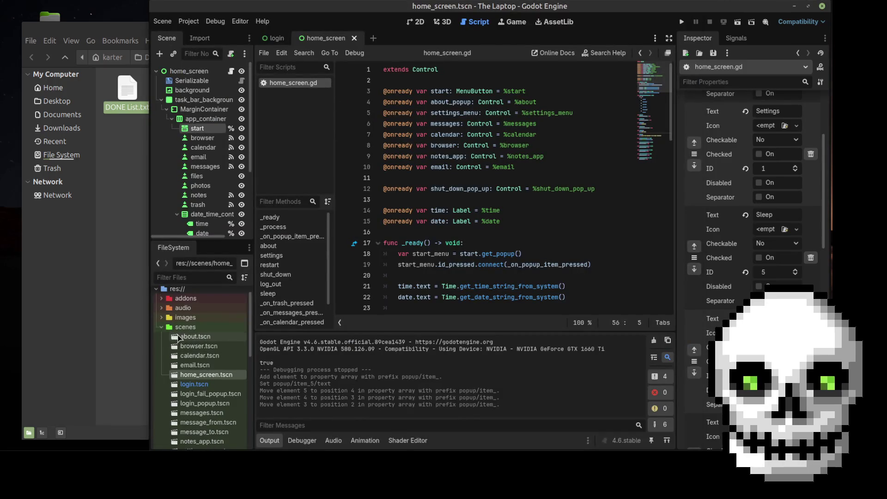
# - Open the scripts folder, review the four cipher .gd scripts, then return to Sublime Text
pyautogui.click(161, 327)
pyautogui.click(162, 336)
pyautogui.scroll(-5, 191, 350)
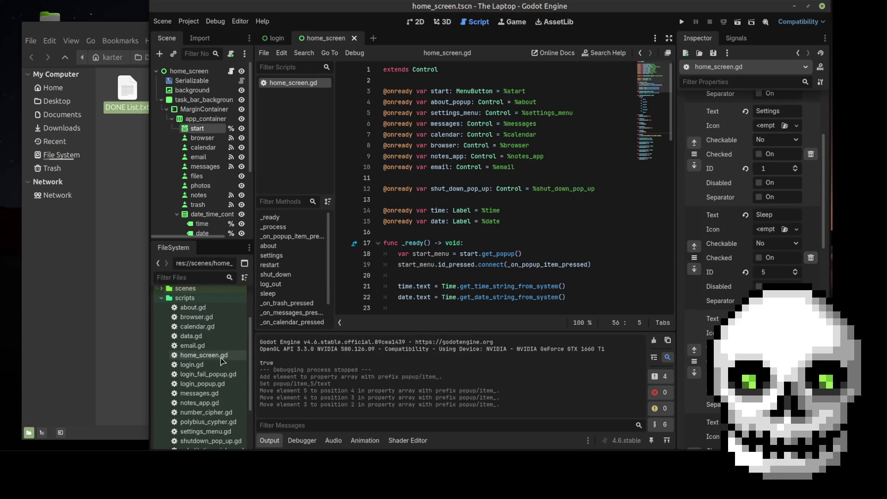
pyautogui.click(223, 374)
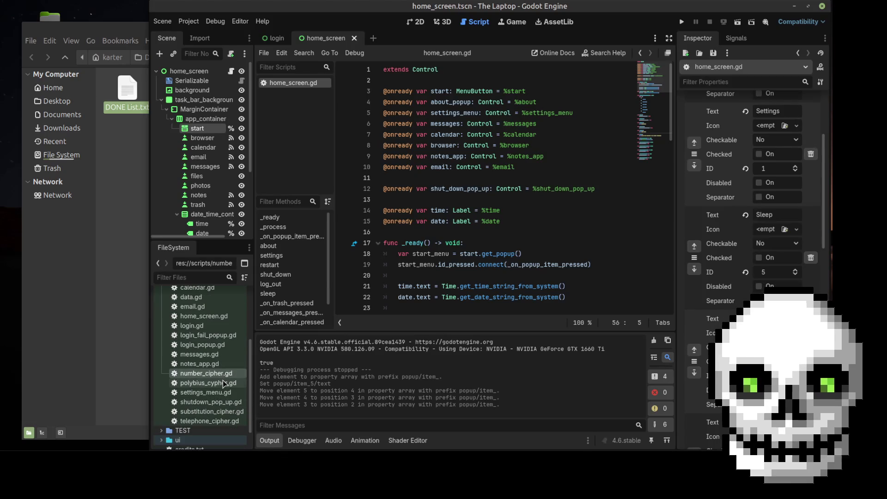
pyautogui.click(222, 383)
pyautogui.click(220, 411)
pyautogui.click(220, 421)
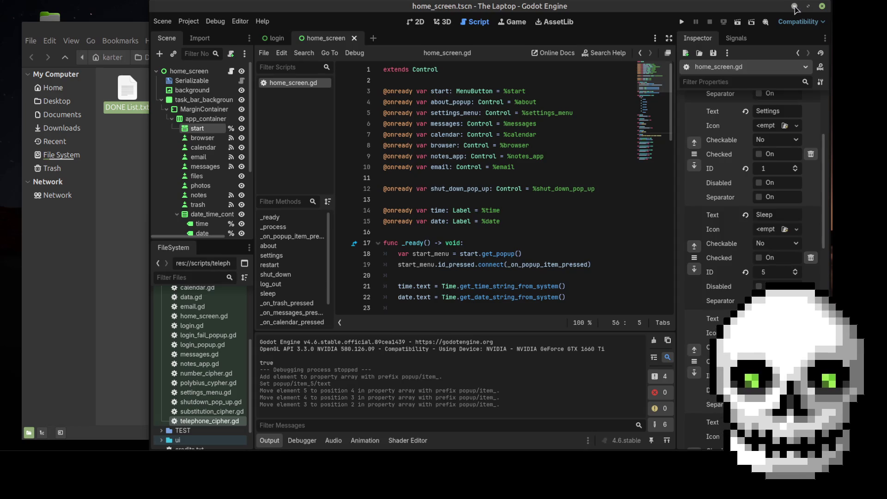
pyautogui.click(795, 8)
pyautogui.click(378, 102)
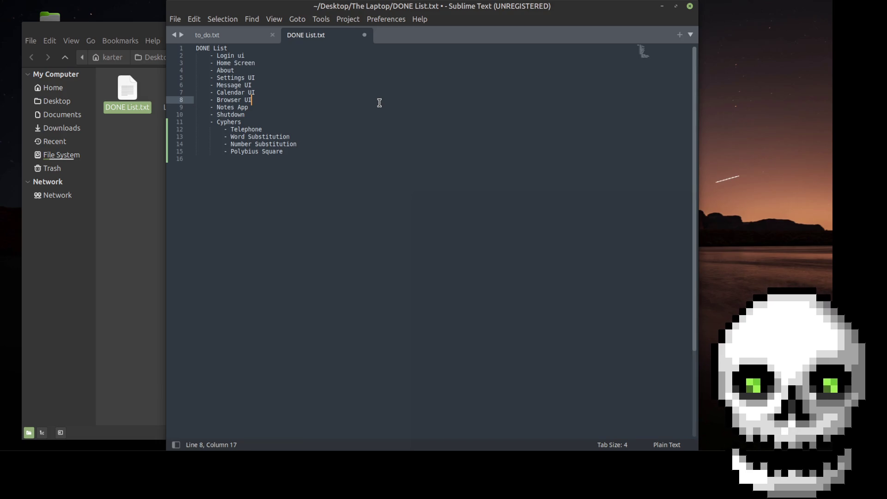
# - Save DONE List.txt and highlight the Sleep (save) and Restart items in to_do.txt
pyautogui.hotkey('ctrl', 's')
pyautogui.click(231, 35)
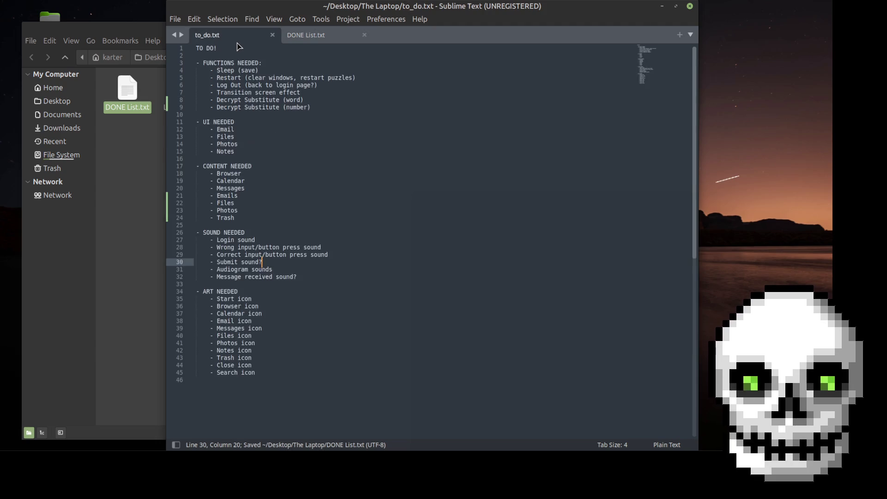
pyautogui.click(339, 133)
pyautogui.moveTo(260, 70); pyautogui.dragTo(211, 70)
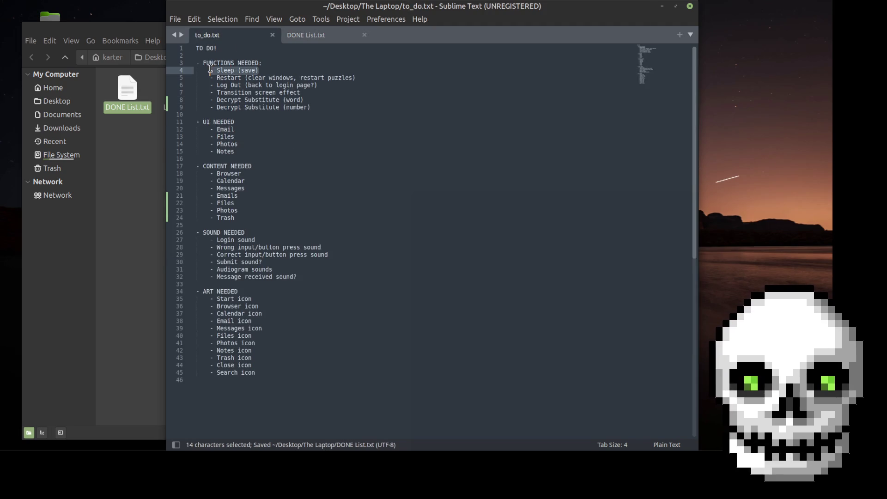
pyautogui.click(276, 70)
pyautogui.moveTo(366, 78); pyautogui.dragTo(210, 78)
pyautogui.click(307, 93)
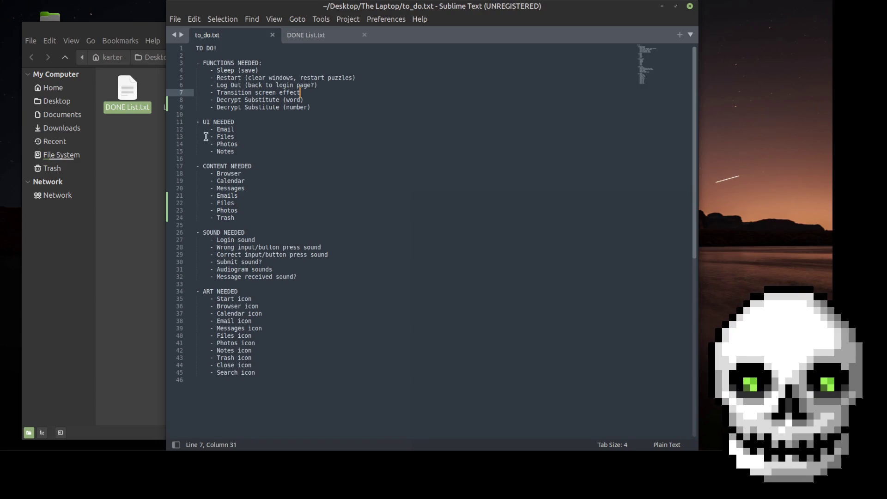
# - Append '(Load?)' to the Restart item and review the Log Out and Decrypt Substitute items
pyautogui.click(360, 77)
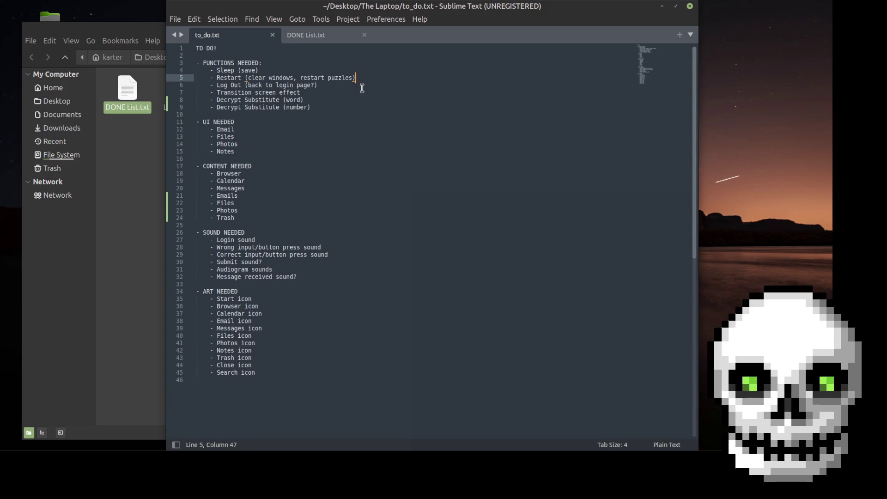
pyautogui.write('(')
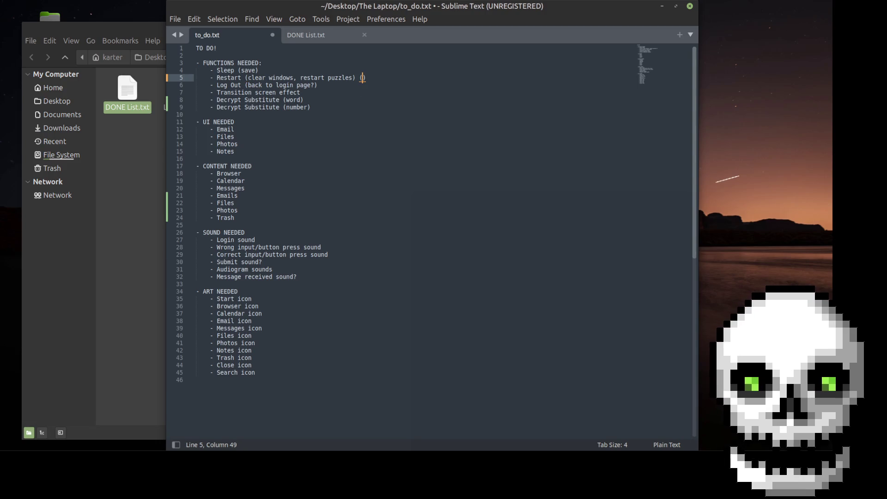
pyautogui.write('Load?')
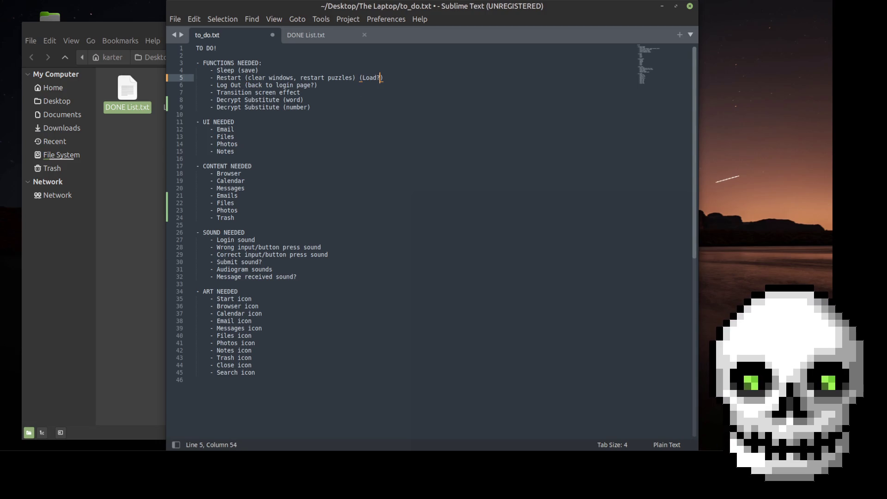
pyautogui.write(')')
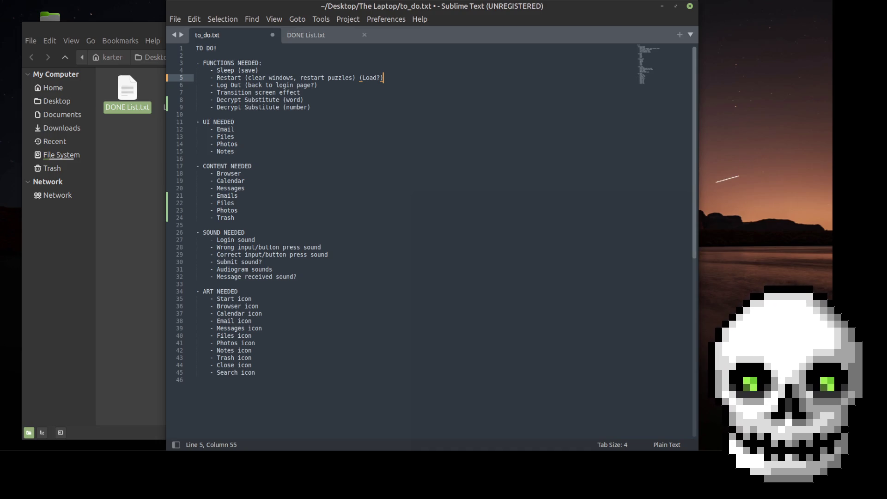
pyautogui.click(326, 87)
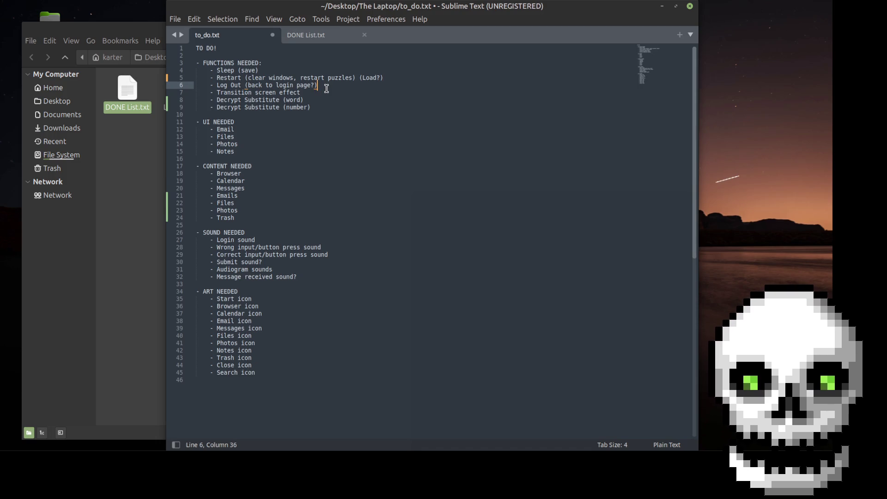
pyautogui.moveTo(326, 88)
pyautogui.mouseDown()
pyautogui.moveTo(204, 92)
pyautogui.moveTo(214, 86)
pyautogui.mouseUp()
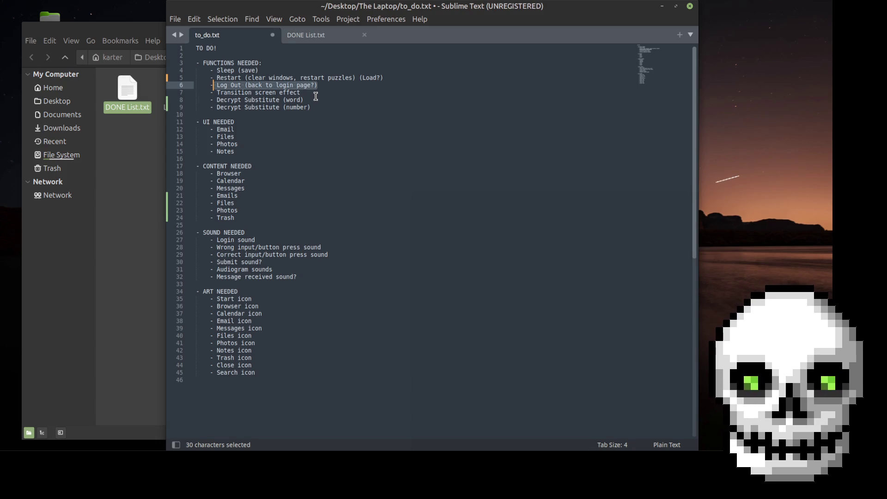
pyautogui.moveTo(313, 109); pyautogui.dragTo(206, 100)
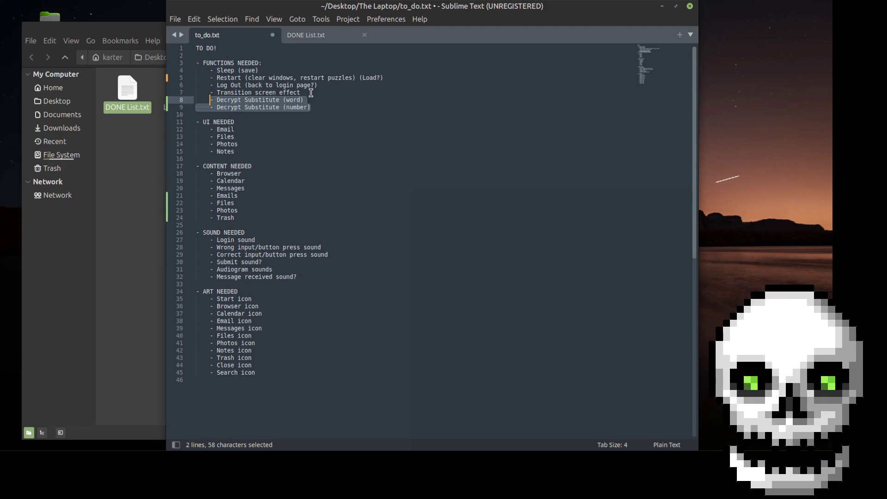
pyautogui.click(231, 469)
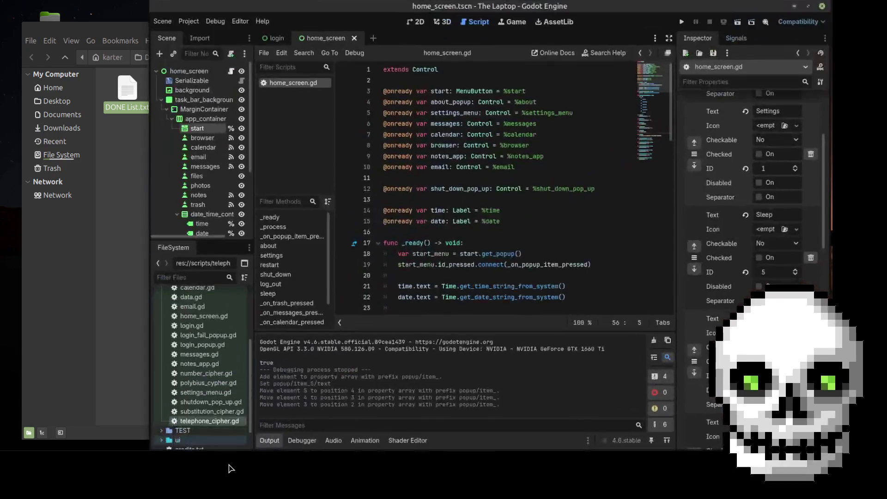
# - Open substitution_cipher.gd and examine its correct and incorrect answer checks
pyautogui.doubleClick(205, 411)
pyautogui.scroll(-10, 474, 208)
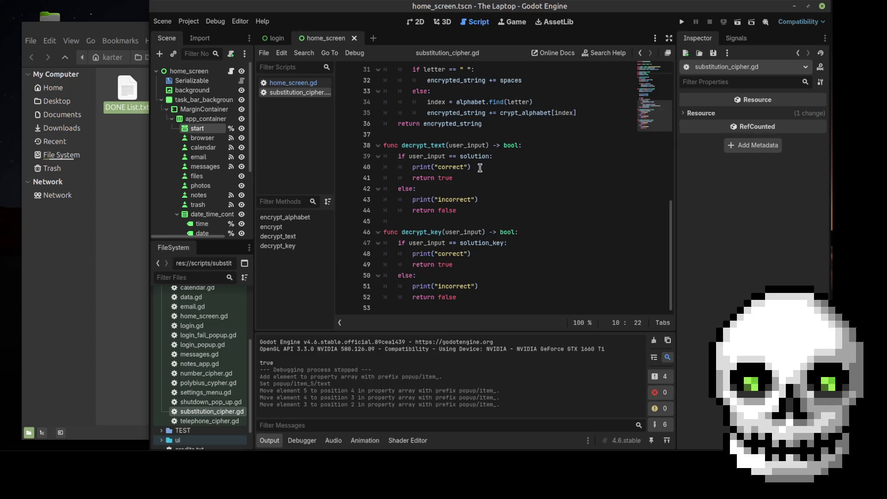
pyautogui.moveTo(494, 157); pyautogui.dragTo(395, 157)
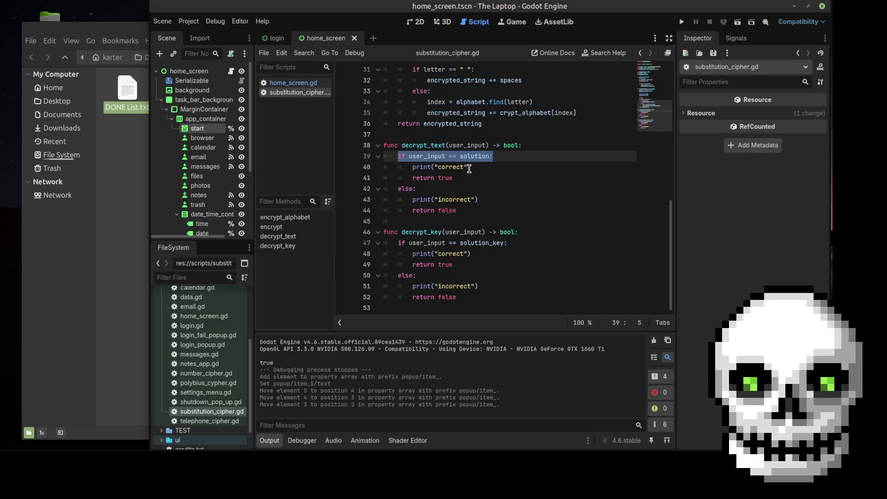
pyautogui.moveTo(471, 167); pyautogui.dragTo(396, 167)
pyautogui.moveTo(479, 211)
pyautogui.mouseDown()
pyautogui.moveTo(434, 210)
pyautogui.moveTo(415, 200)
pyautogui.mouseUp()
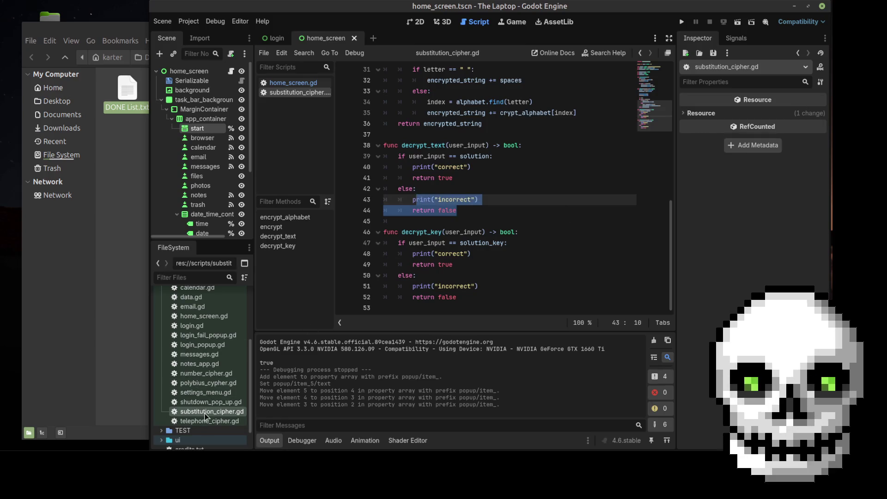
# - Open polybius_cypher.gd and read through its encrypt function
pyautogui.doubleClick(208, 382)
pyautogui.scroll(-1, 553, 167)
pyautogui.click(553, 167)
pyautogui.scroll(-10, 553, 167)
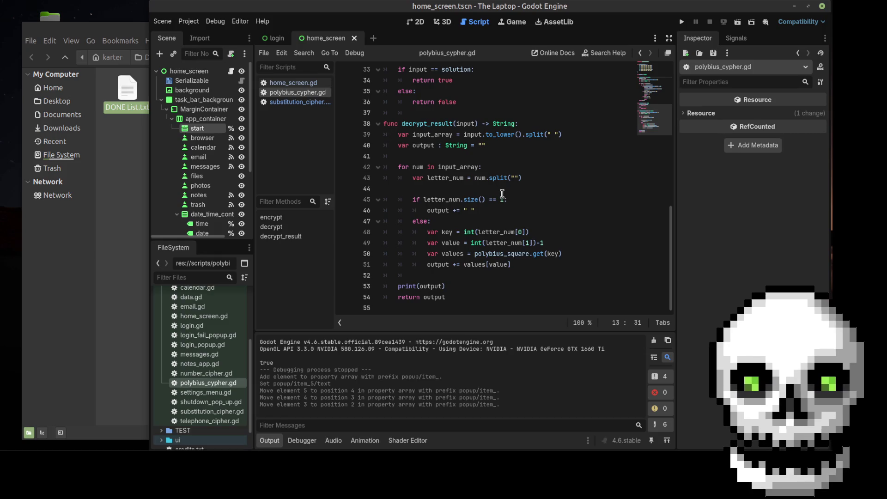
pyautogui.scroll(6, 538, 203)
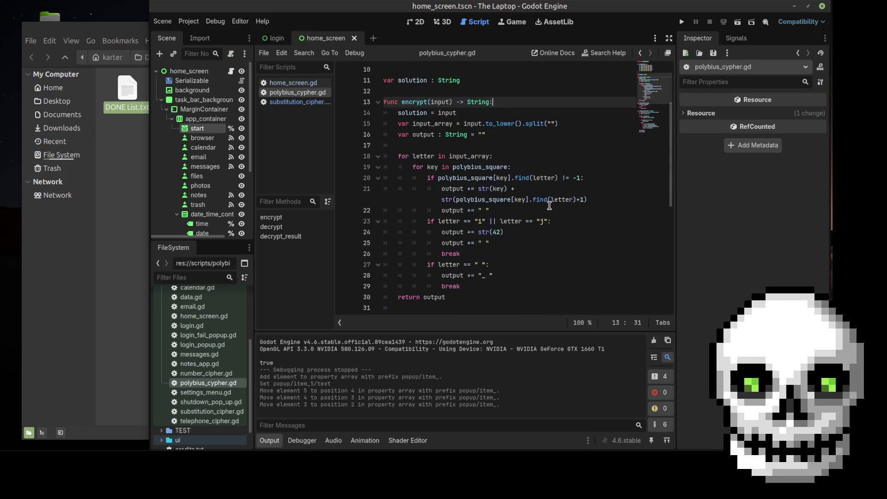
pyautogui.scroll(-3, 549, 203)
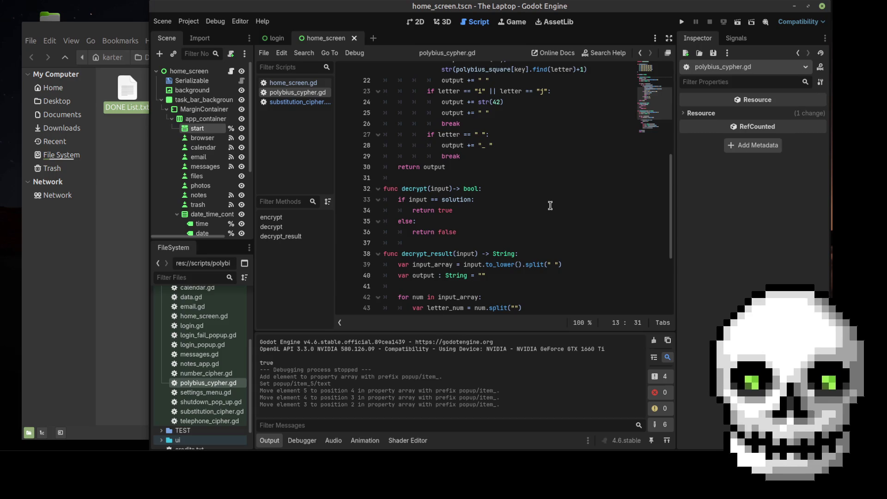
pyautogui.scroll(7, 550, 205)
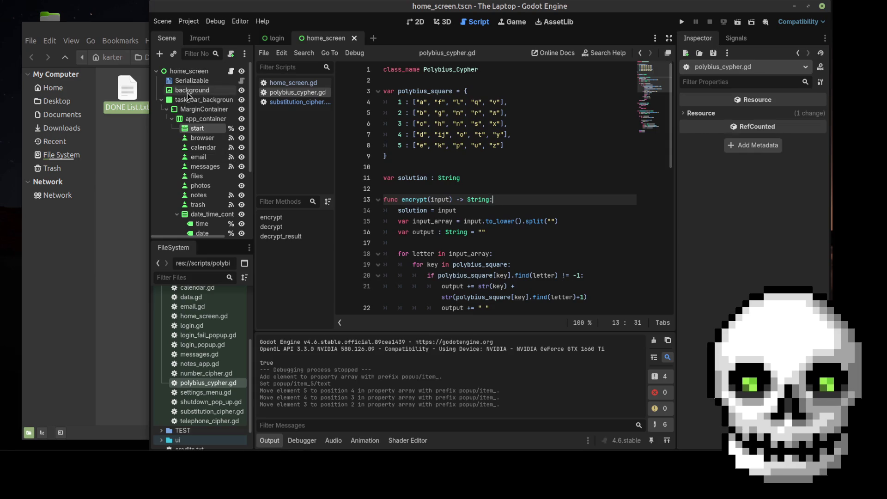
pyautogui.click(203, 373)
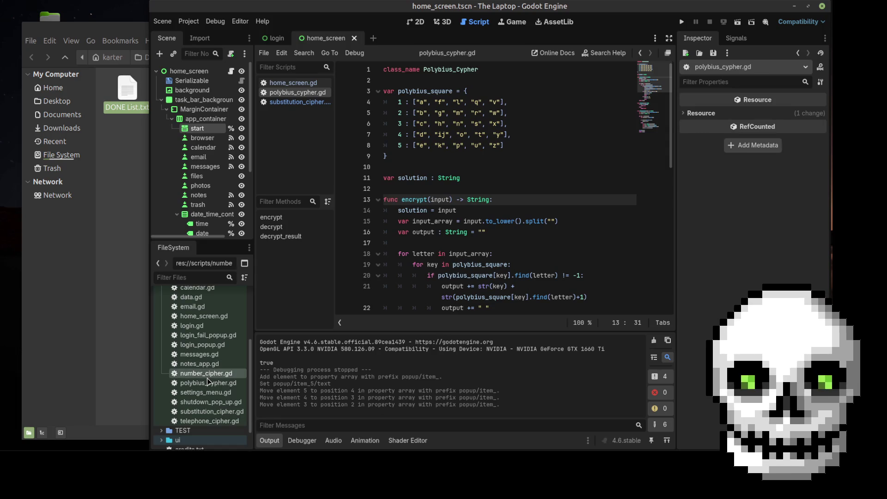
pyautogui.click(206, 364)
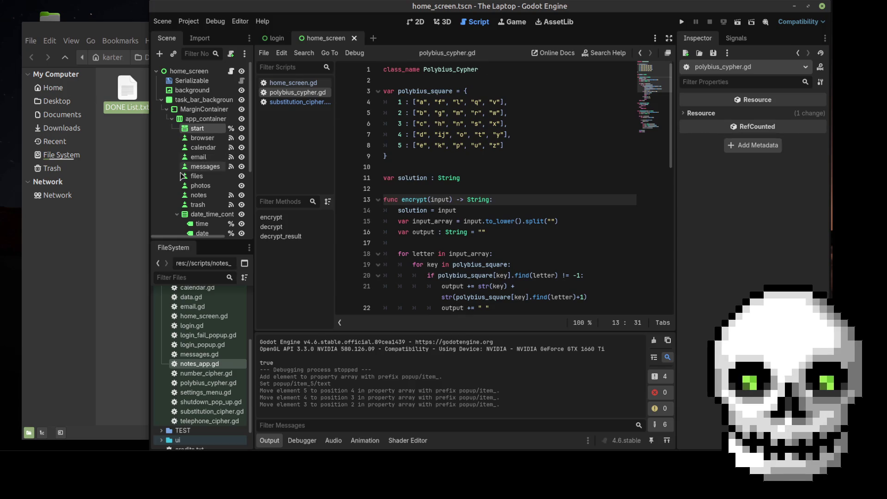
# - Review to_do.txt in Sublime Text, save it, and select the Audiogram sounds line
pyautogui.click(110, 460)
pyautogui.click(348, 109)
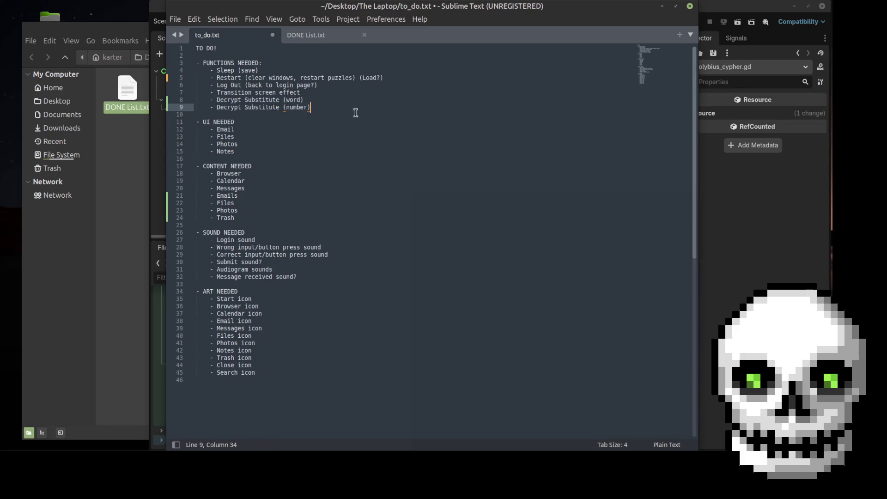
pyautogui.click(252, 63)
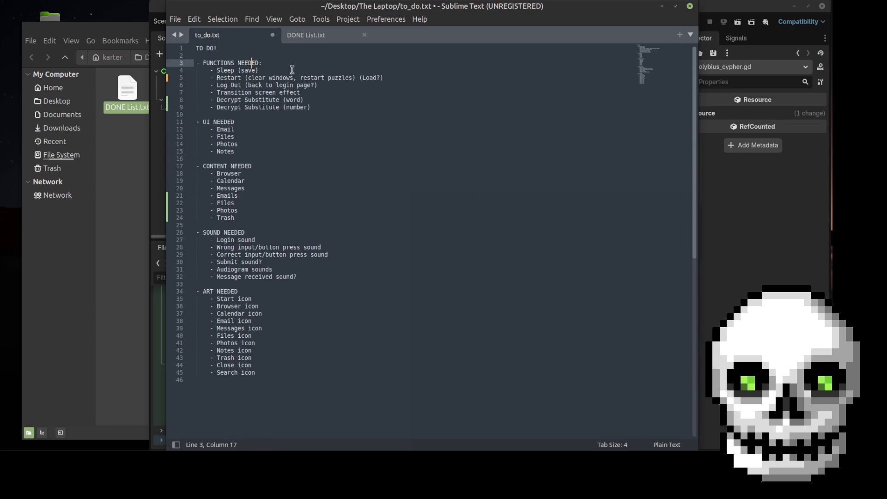
pyautogui.click(307, 68)
pyautogui.click(363, 78)
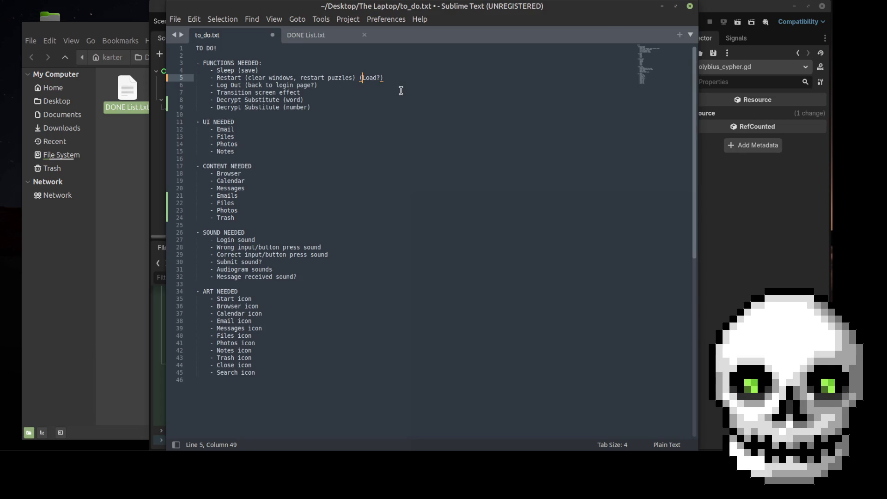
pyautogui.click(258, 131)
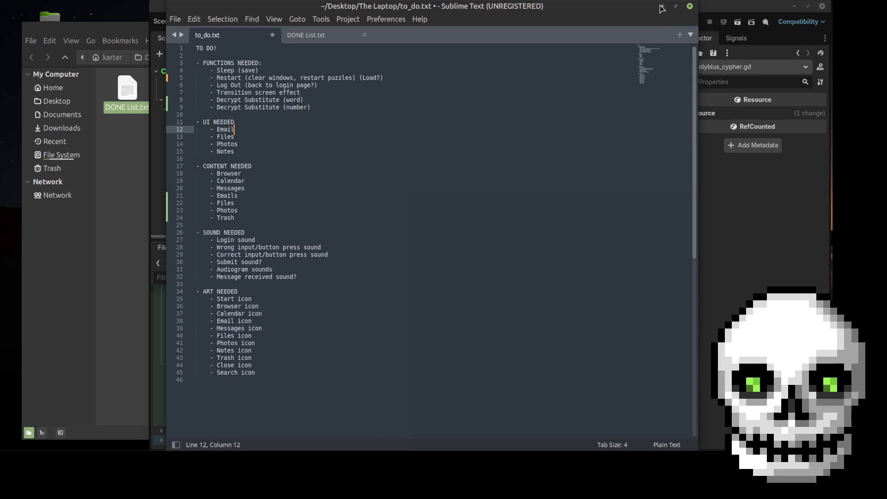
pyautogui.click(487, 174)
pyautogui.hotkey('ctrl', 's')
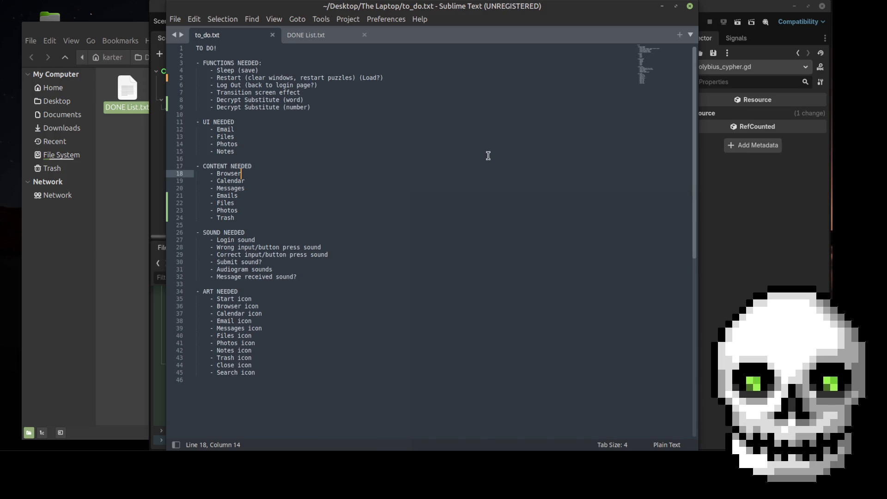
pyautogui.moveTo(274, 269); pyautogui.dragTo(207, 268)
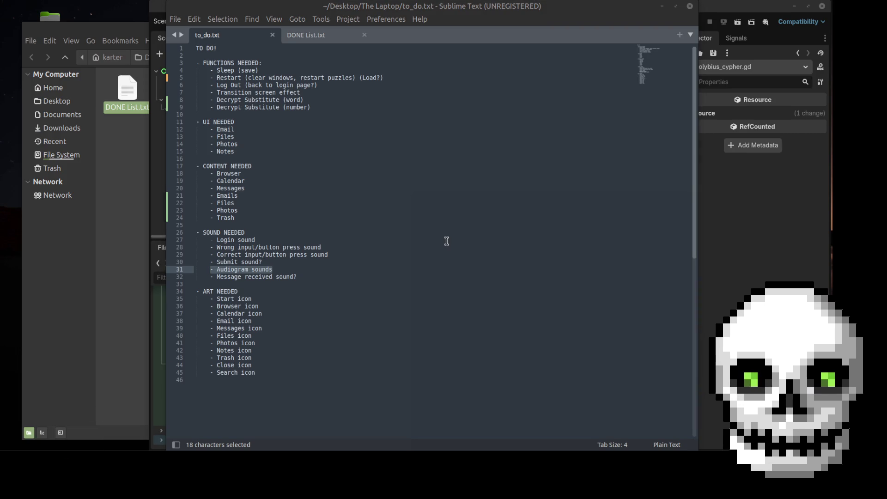
pyautogui.hotkey('alt', 'Tab')
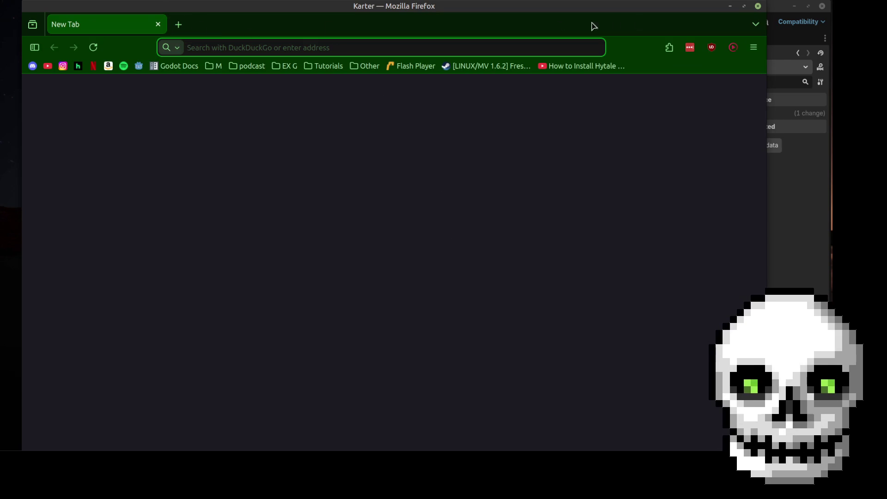
# - Close every blank Firefox window, including one opened from the panel launcher
pyautogui.click(758, 6)
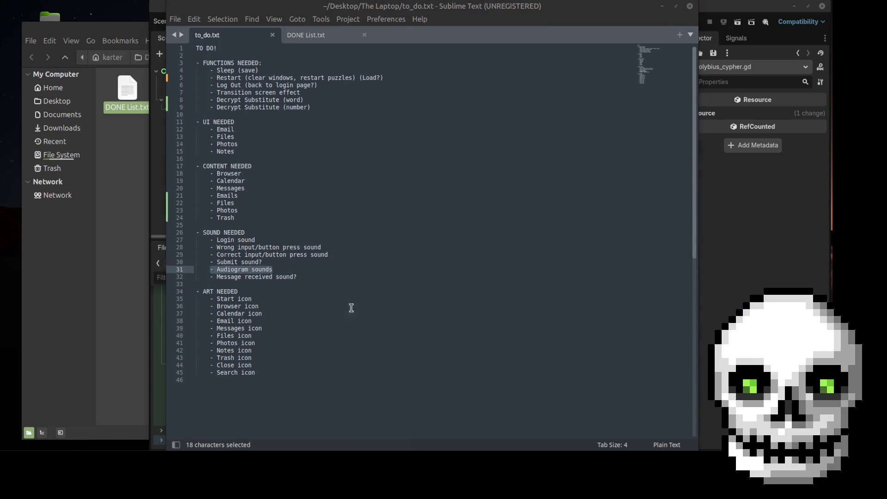
pyautogui.hotkey('alt', 'Tab')
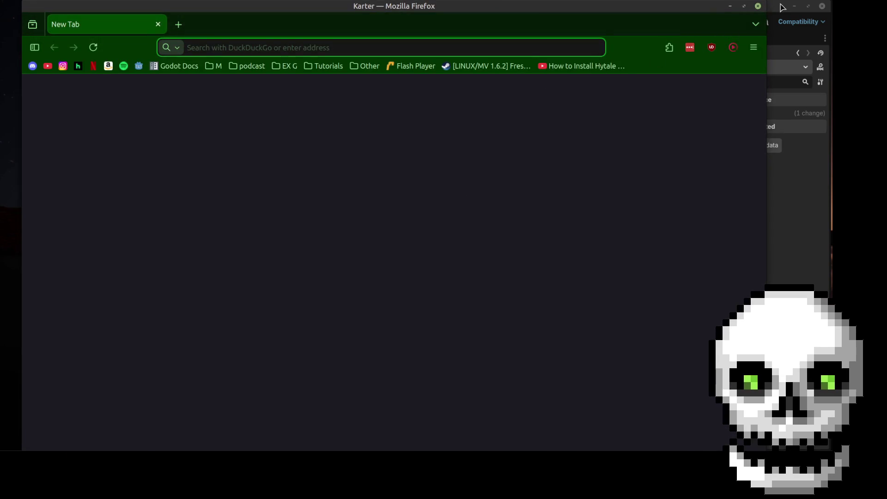
pyautogui.click(758, 6)
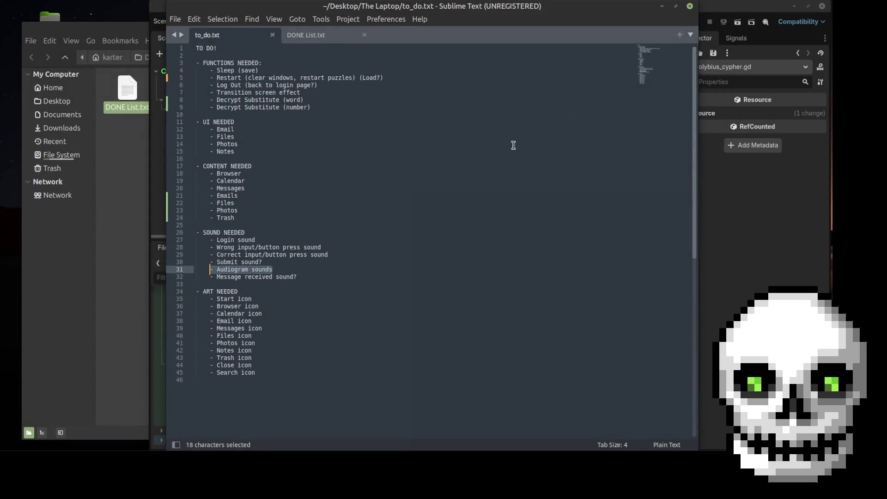
pyautogui.rightClick(57, 468)
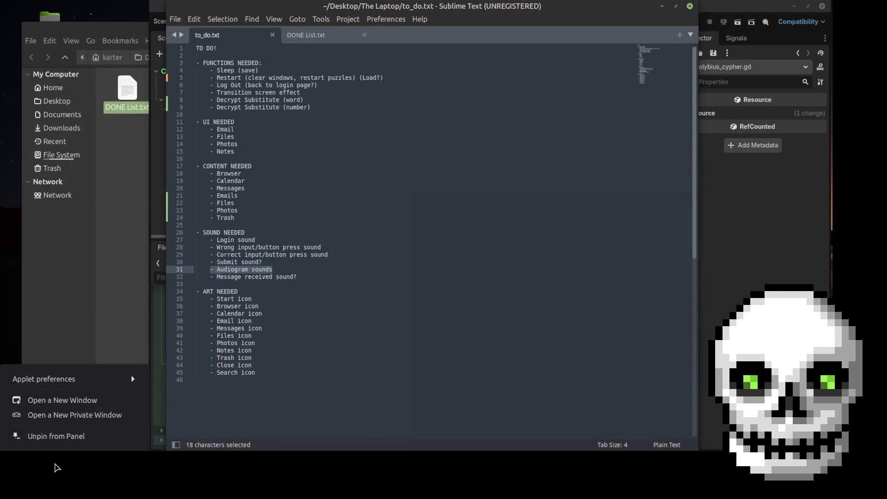
pyautogui.click(54, 462)
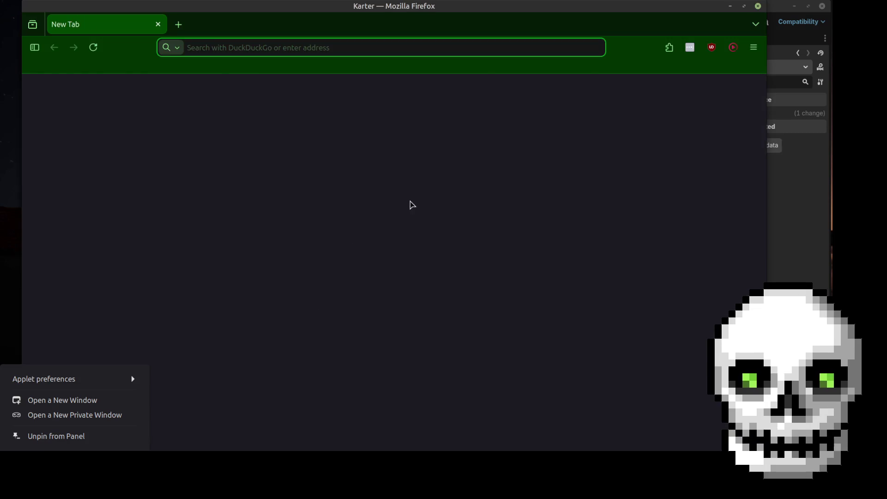
pyautogui.click(758, 6)
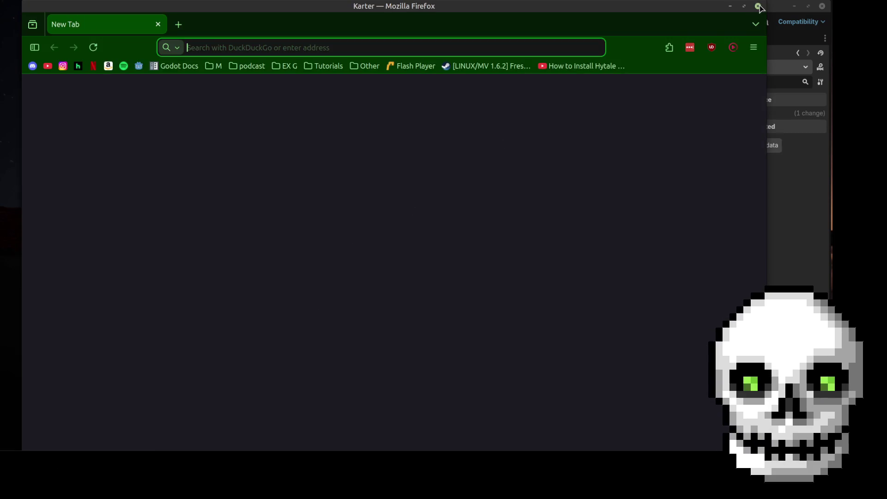
pyautogui.click(758, 6)
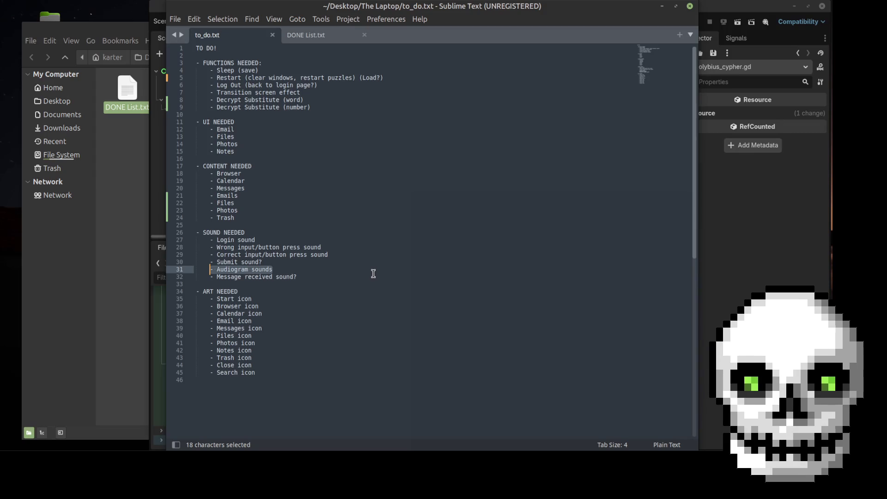
pyautogui.click(362, 236)
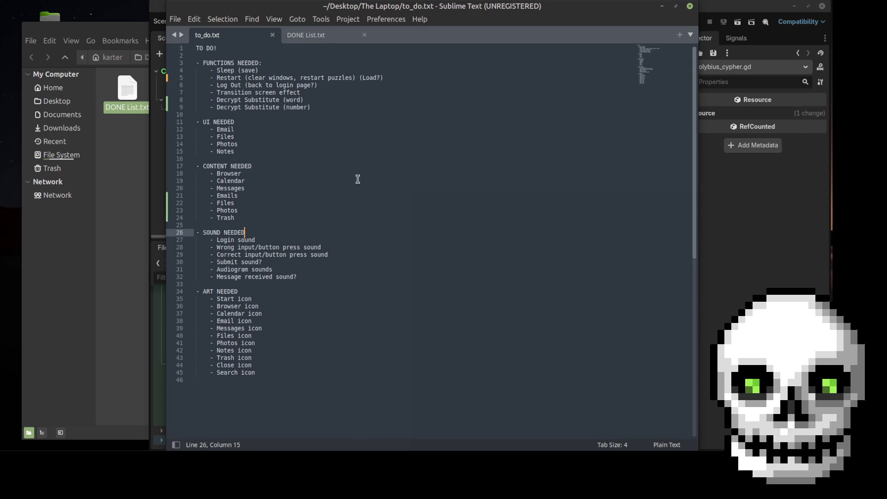
# - Review the first three SOUND NEEDED items in to_do.txt, then minimize Sublime Text
pyautogui.click(315, 174)
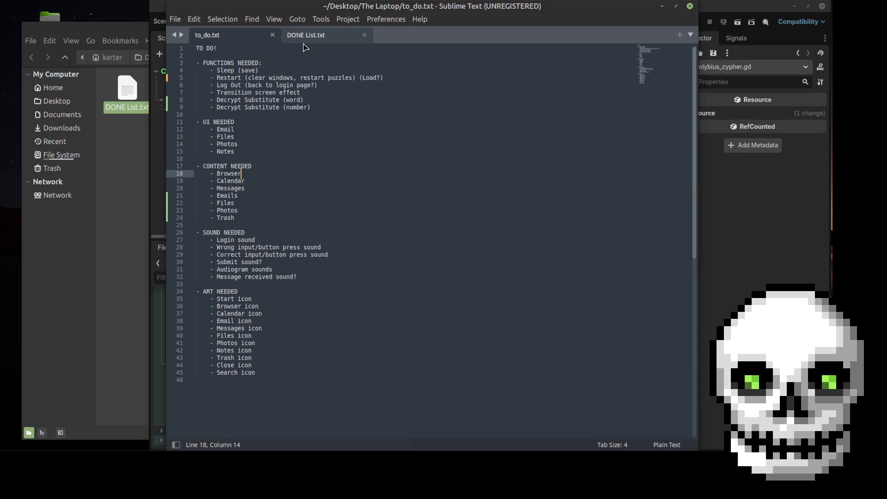
pyautogui.click(311, 275)
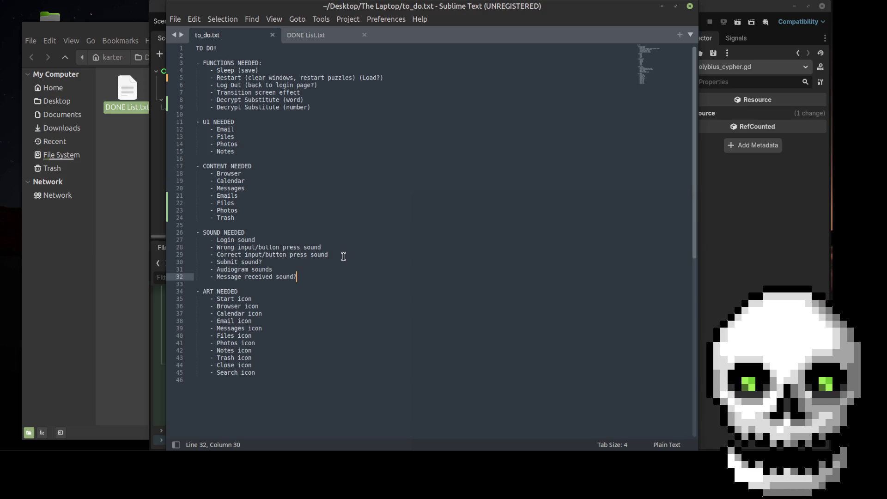
pyautogui.moveTo(342, 255); pyautogui.dragTo(193, 235)
pyautogui.click(249, 232)
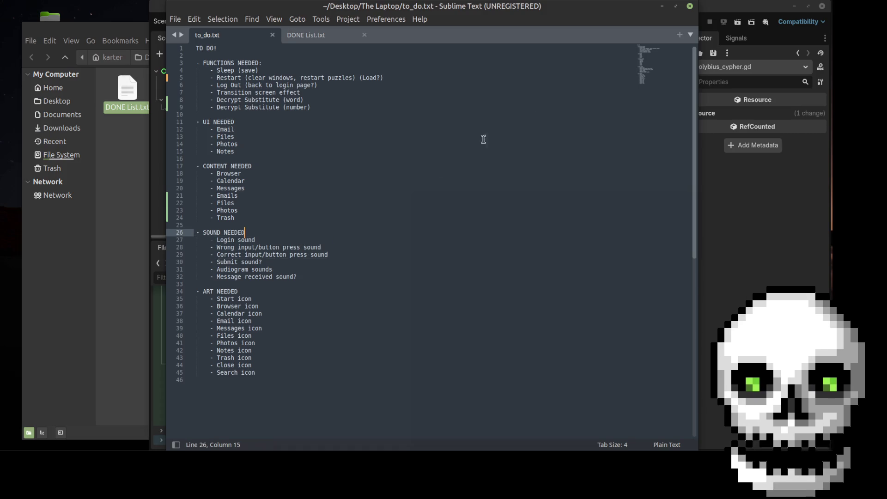
pyautogui.click(663, 6)
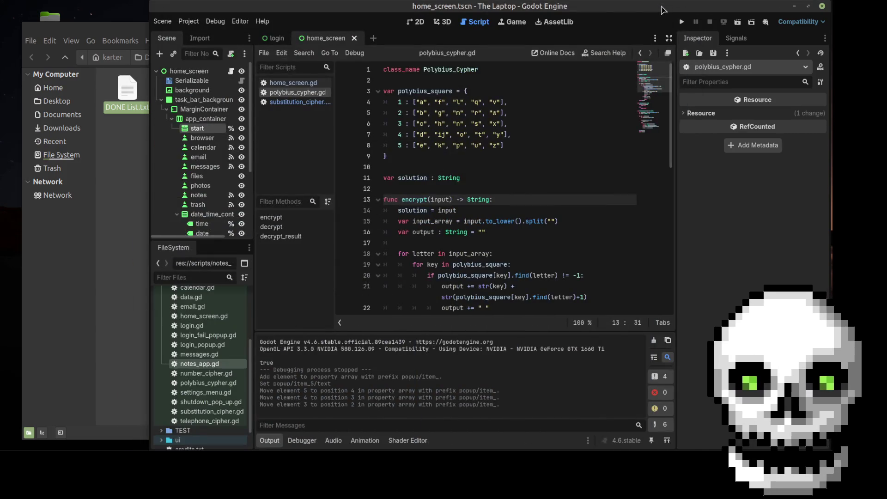
# - Close The Laptop folder window in Nemo and the Linux Mint documentation browser window
pyautogui.click(134, 32)
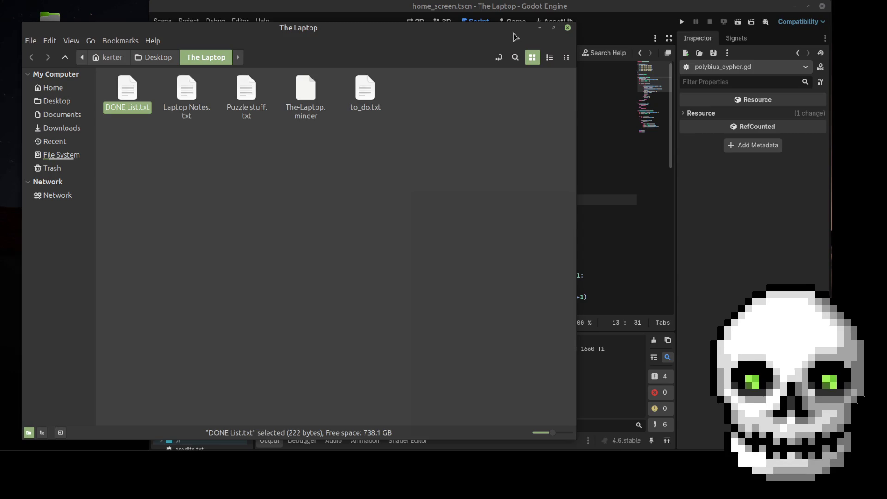
pyautogui.click(568, 29)
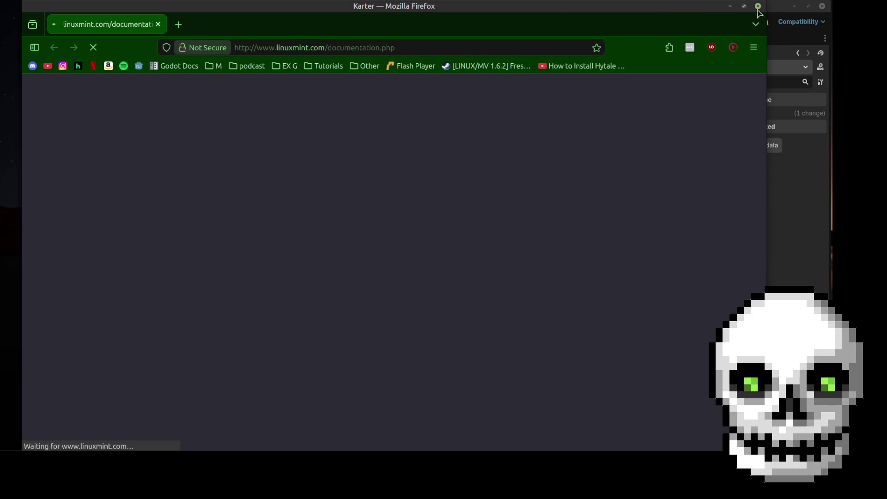
pyautogui.click(757, 6)
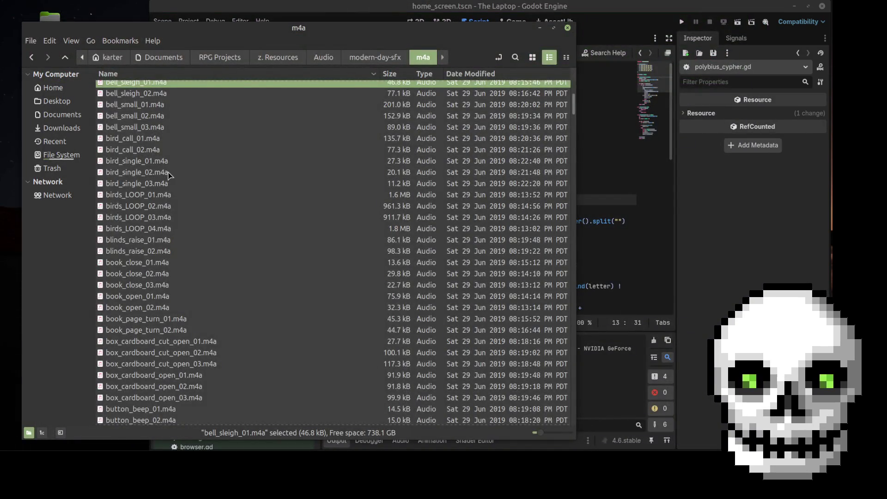
# - Preview beep_alarm_clock.m4a and beep_01.m4a in Celluloid
pyautogui.scroll(3, 168, 173)
pyautogui.click(171, 216)
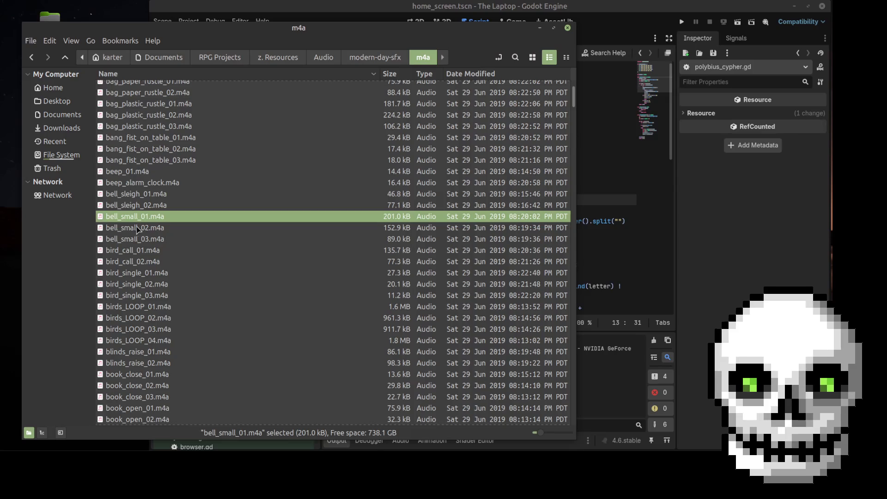
pyautogui.doubleClick(132, 183)
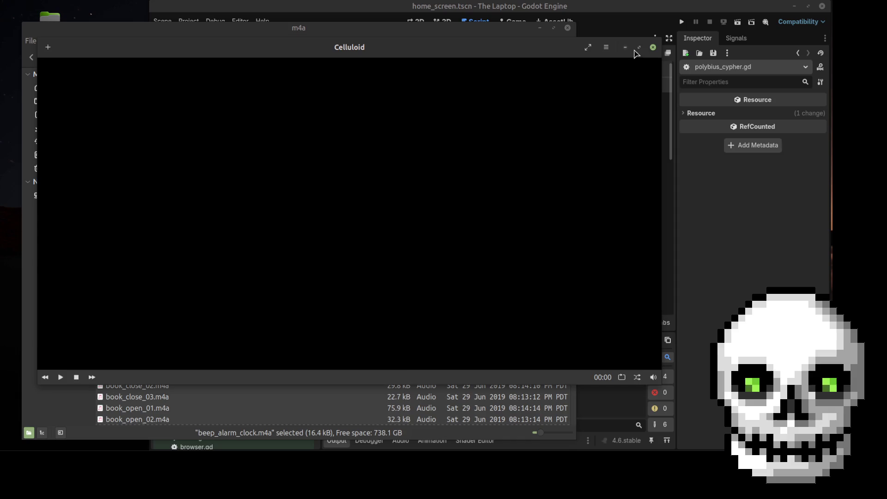
pyautogui.click(653, 47)
pyautogui.doubleClick(139, 171)
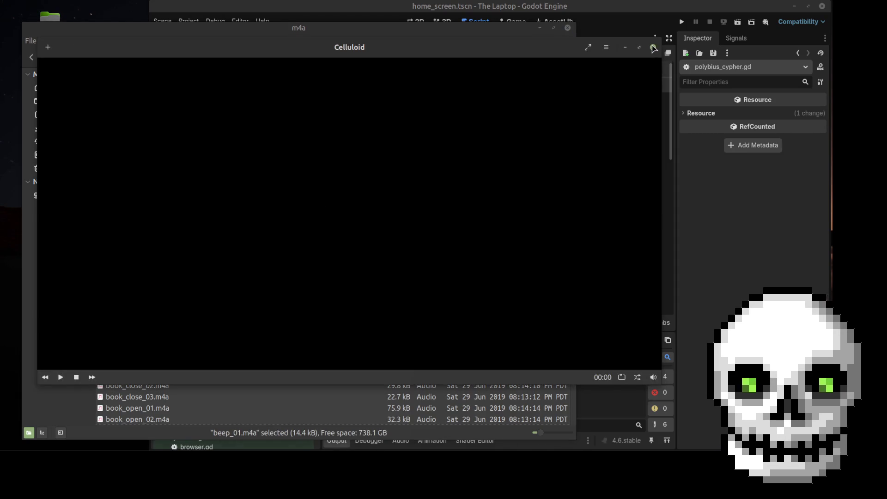
pyautogui.click(653, 47)
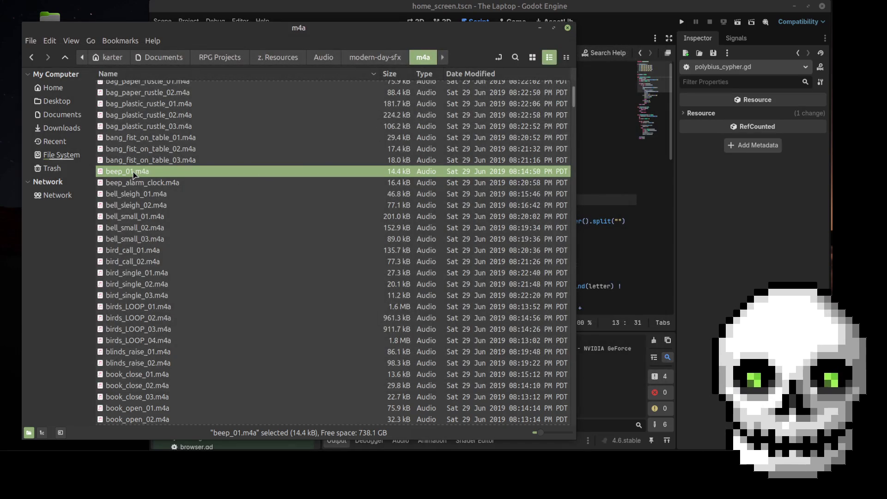
# - Narrow the file manager so Godot's res://audio folder is visible beside it
pyautogui.moveTo(575, 127); pyautogui.dragTo(313, 144)
pyautogui.click(337, 5)
pyautogui.scroll(2, 194, 326)
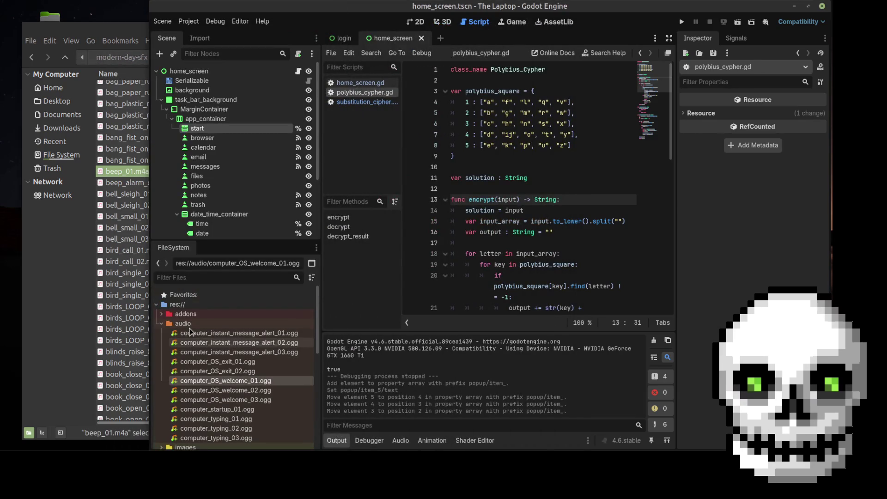
# - Open the project's audio folder in Nemo from Godot and move that window right
pyautogui.rightClick(194, 326)
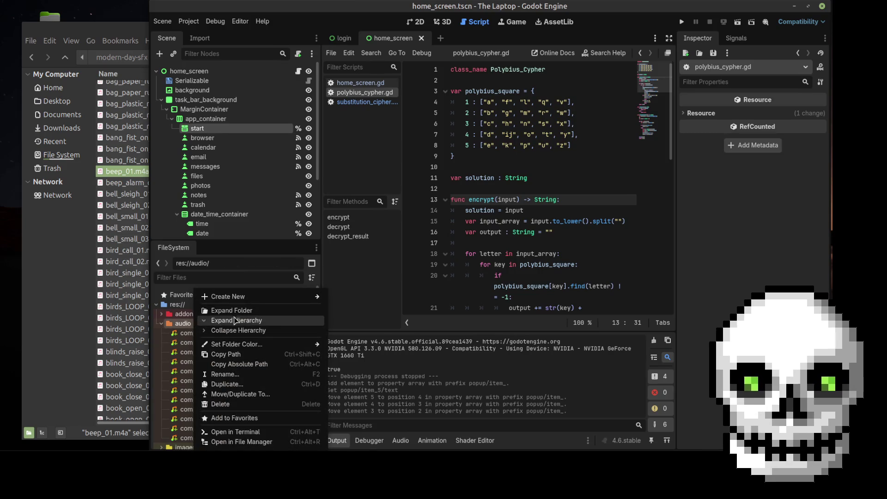
pyautogui.click(243, 442)
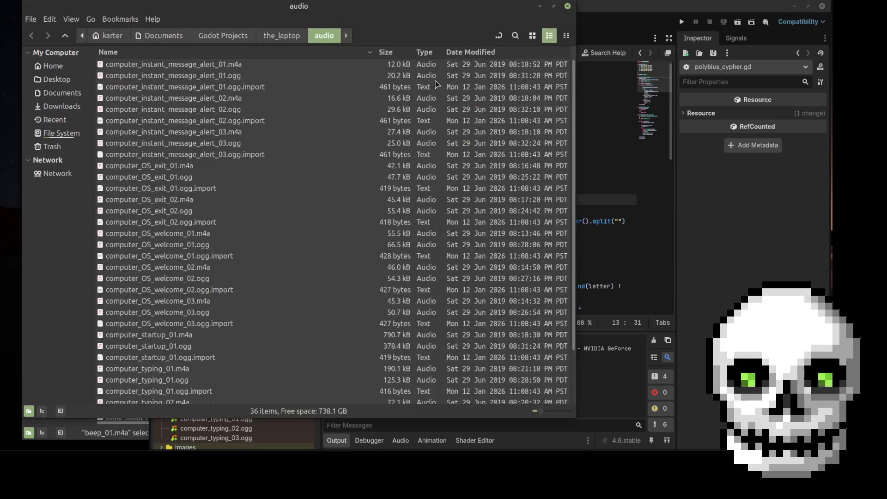
pyautogui.moveTo(170, 14)
pyautogui.mouseDown()
pyautogui.moveTo(390, 27)
pyautogui.moveTo(362, 15)
pyautogui.mouseUp()
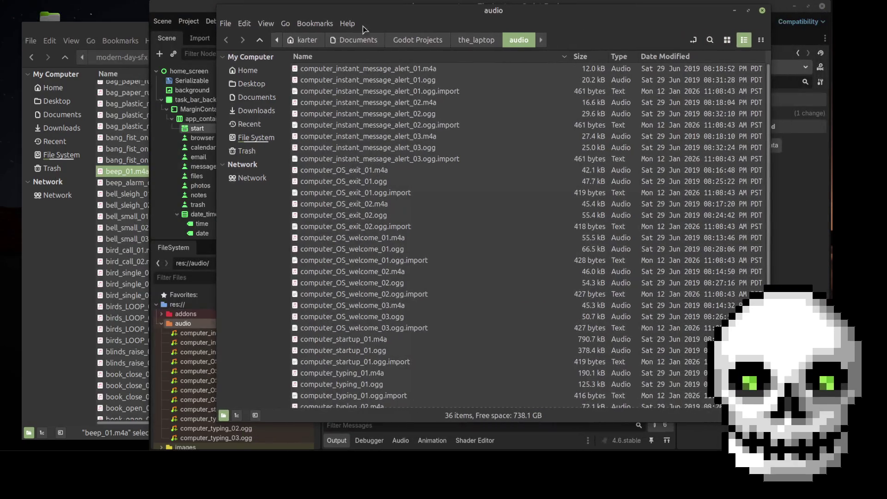
# - Browse the audio folder's .import files and arrange the m4a and audio windows
pyautogui.scroll(-3, 426, 289)
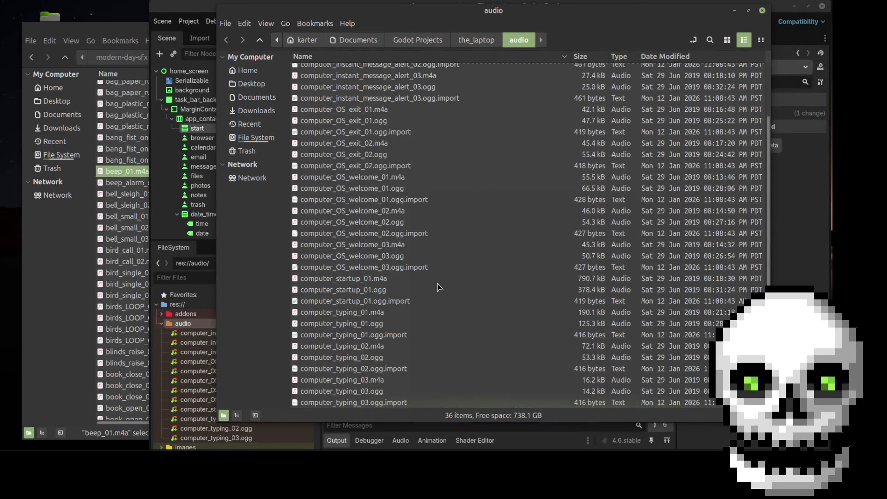
pyautogui.click(396, 203)
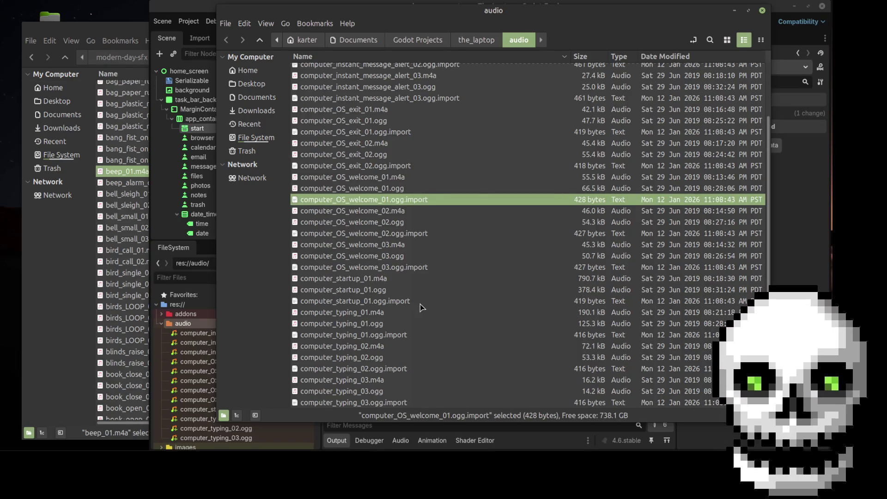
pyautogui.scroll(3, 421, 305)
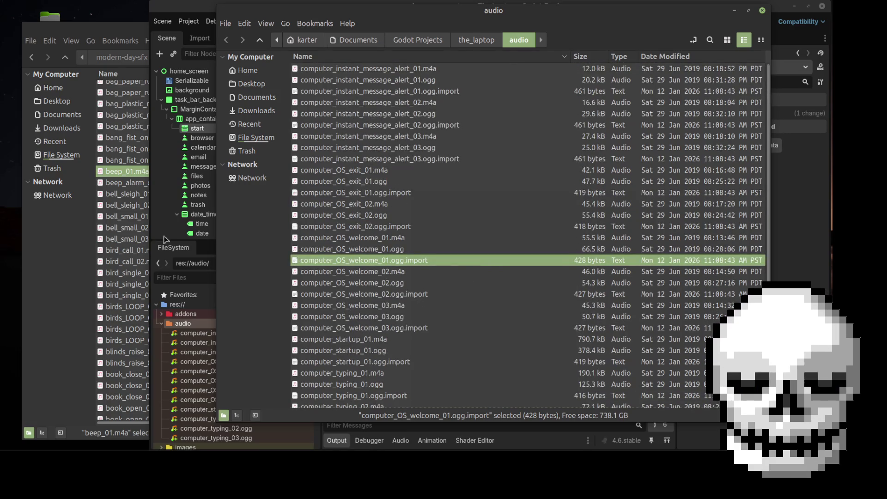
pyautogui.click(110, 29)
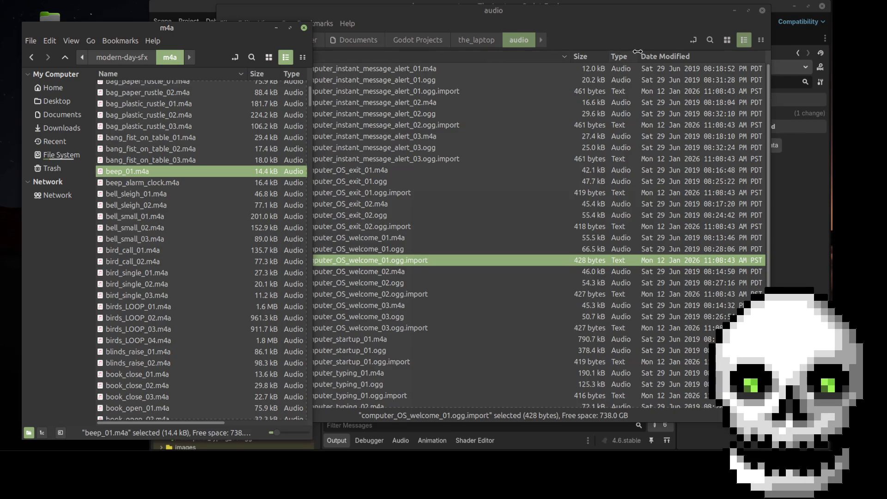
pyautogui.click(660, 58)
# - Copy beep_01.m4a into the project audio folder, sorted by date modified, oldest first
pyautogui.click(661, 56)
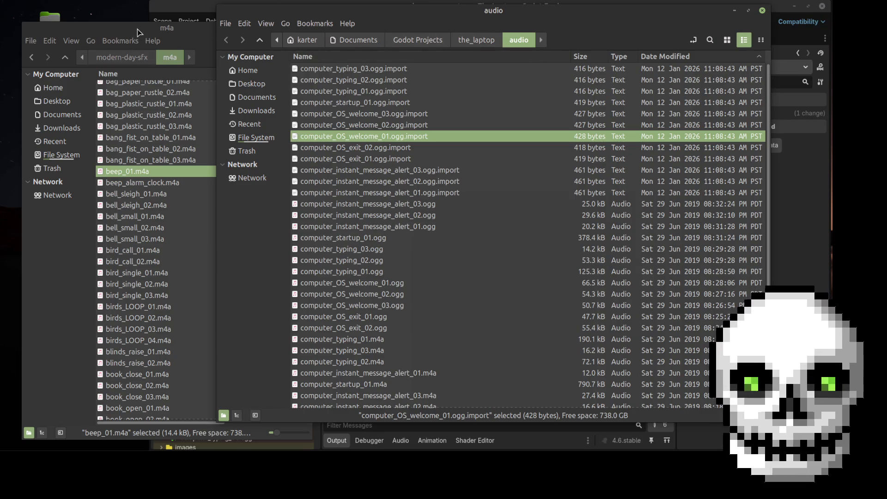
pyautogui.click(163, 168)
pyautogui.hotkey('ctrl', 'c')
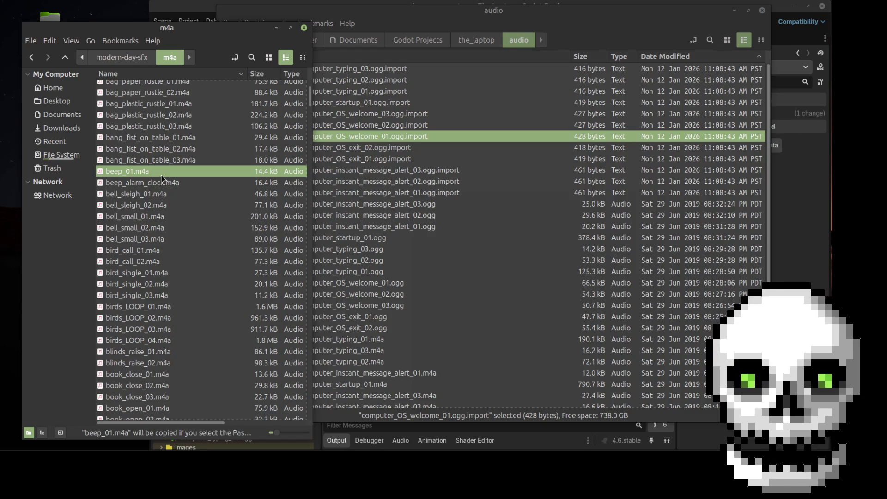
pyautogui.click(525, 181)
pyautogui.hotkey('ctrl', 'v')
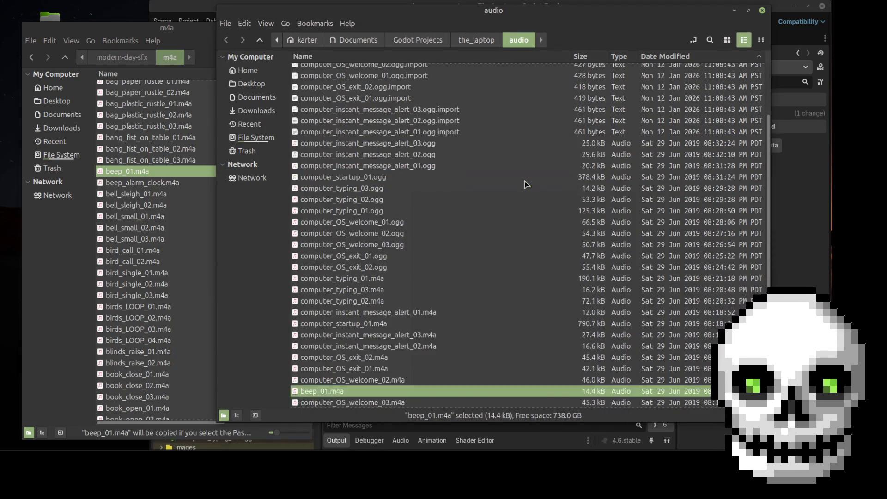
pyautogui.click(708, 54)
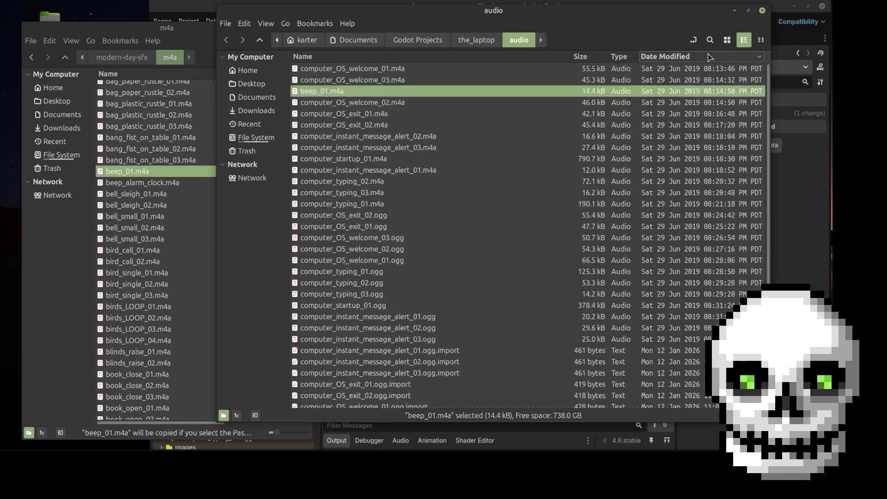
# - Widen the audio window, narrow the Name column, and briefly try a Date Accessed column
pyautogui.moveTo(769, 68); pyautogui.dragTo(829, 60)
pyautogui.moveTo(630, 58); pyautogui.dragTo(472, 64)
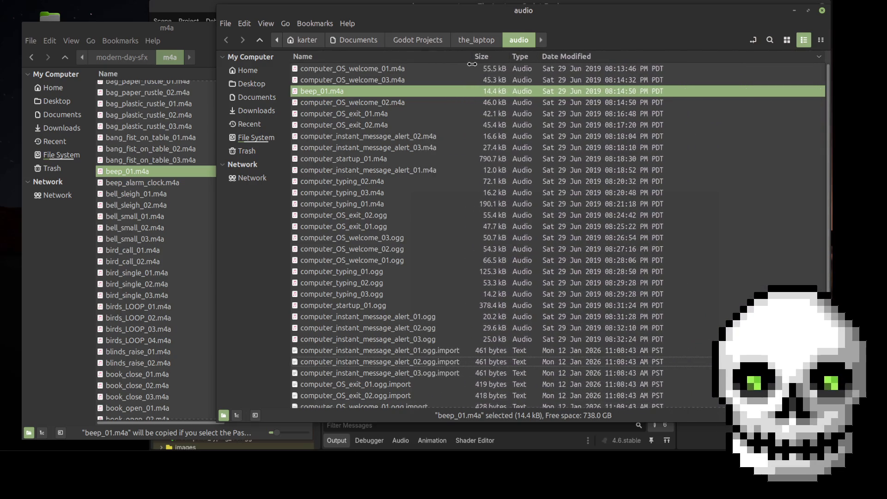
pyautogui.rightClick(668, 59)
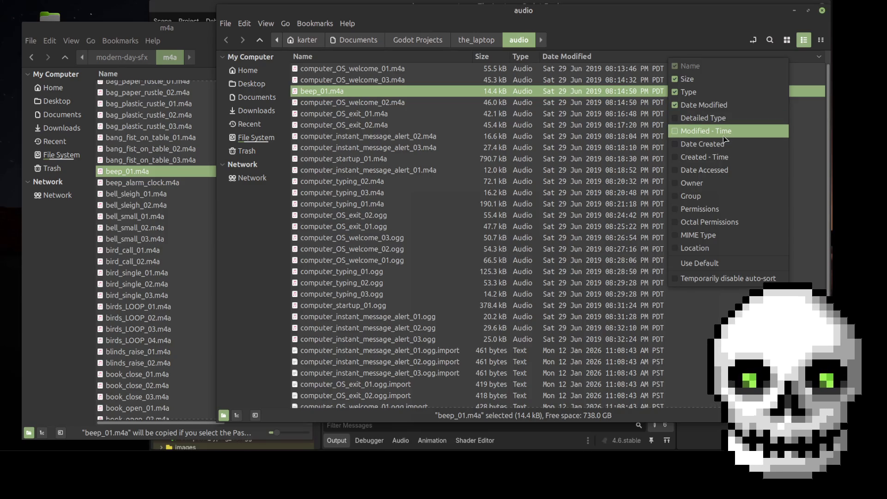
pyautogui.click(738, 170)
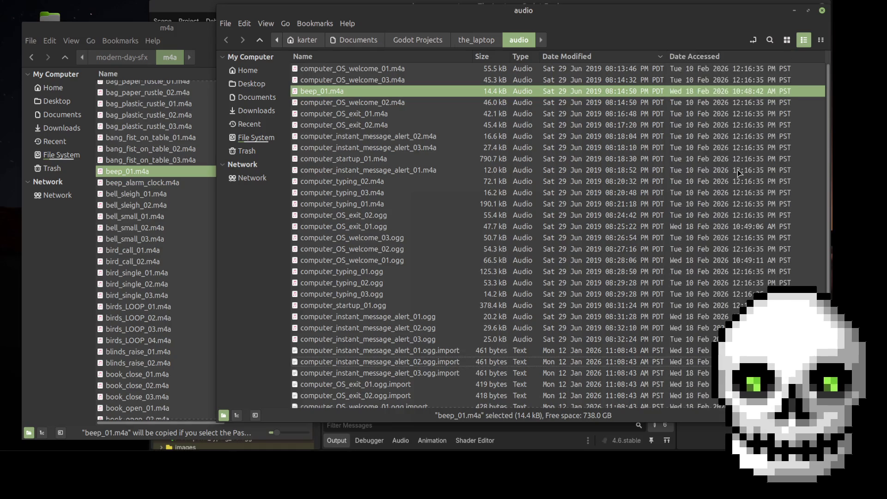
pyautogui.click(722, 57)
pyautogui.click(722, 57)
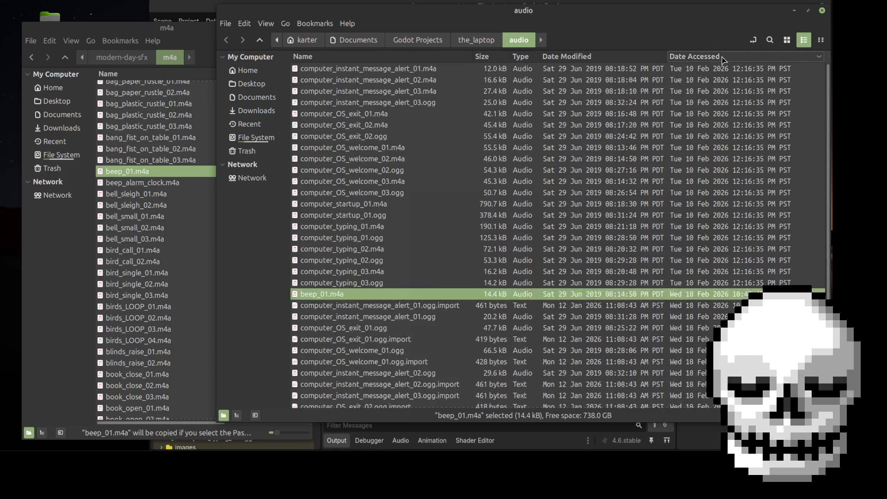
pyautogui.click(722, 57)
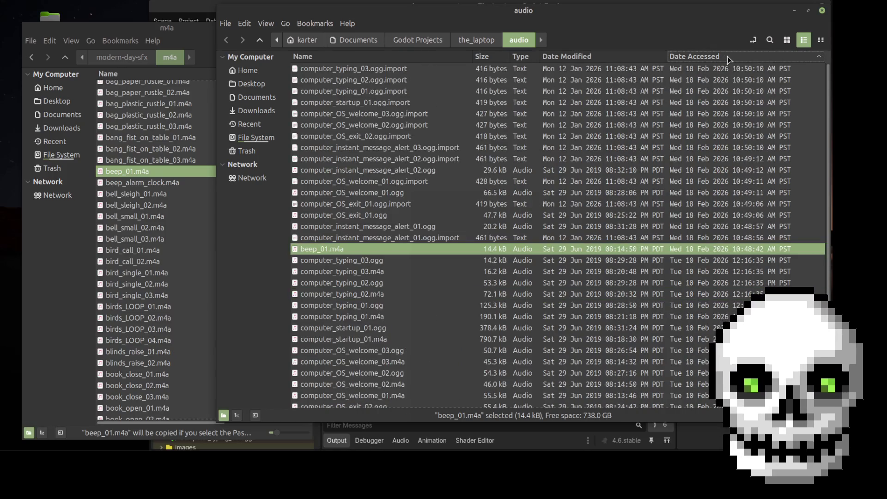
pyautogui.rightClick(722, 56)
pyautogui.click(676, 114)
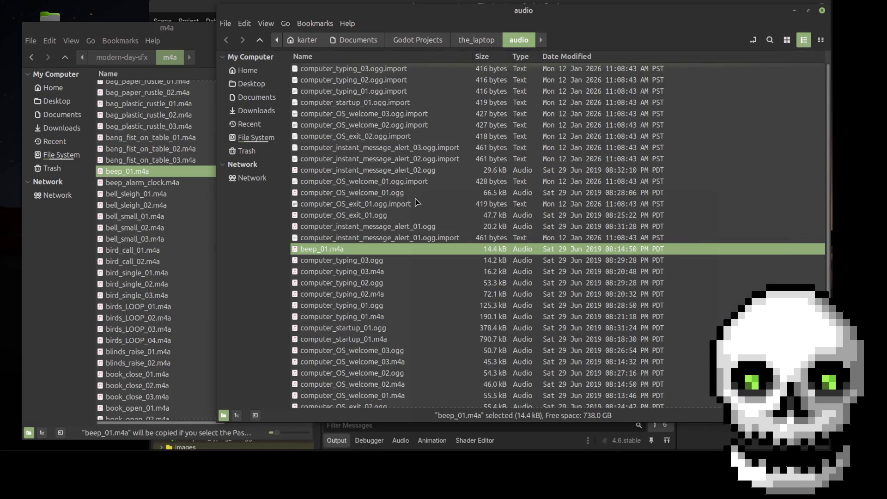
# - Re-sort the audio folder by name so beep_01.m4a is listed first
pyautogui.click(147, 27)
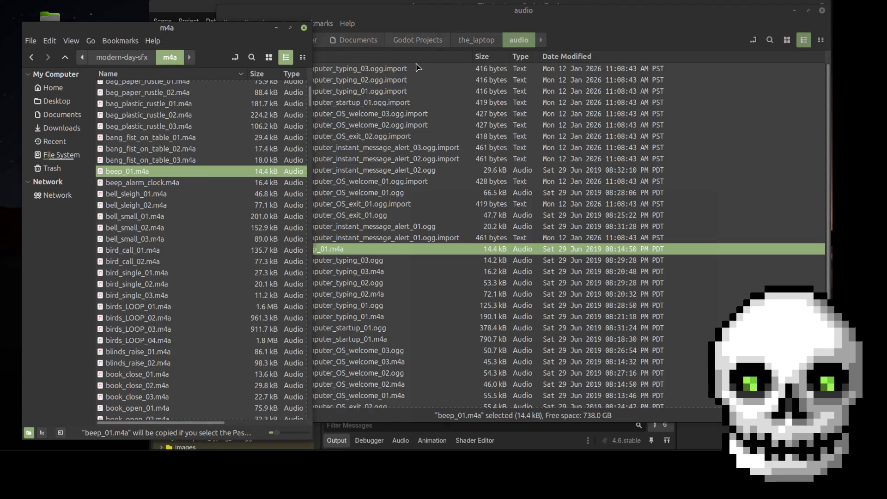
pyautogui.click(414, 59)
pyautogui.click(414, 59)
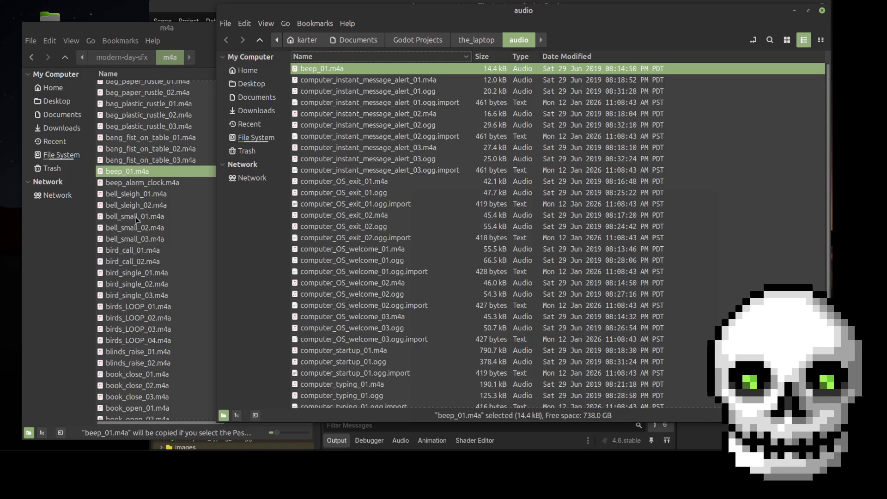
pyautogui.click(162, 248)
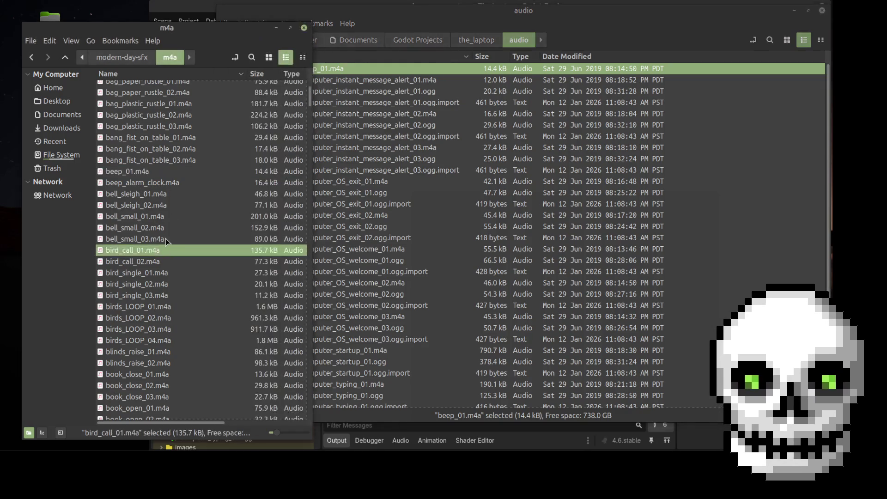
pyautogui.scroll(-5, 159, 284)
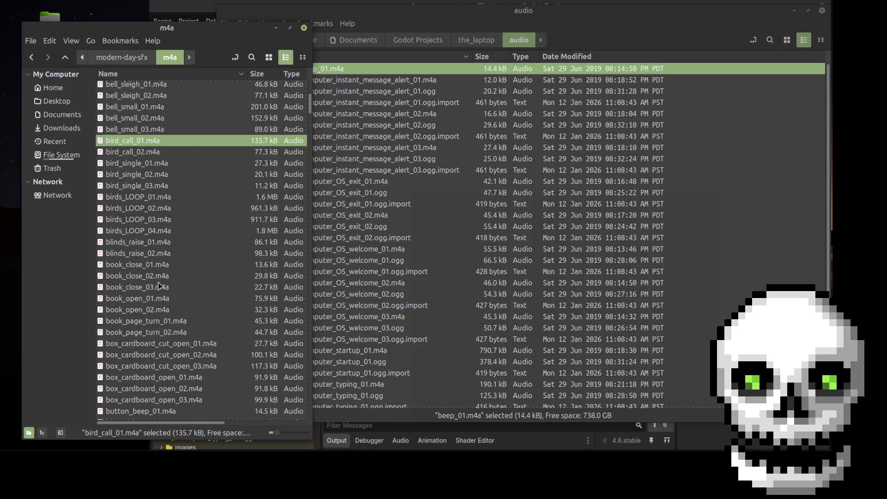
pyautogui.scroll(-2, 147, 294)
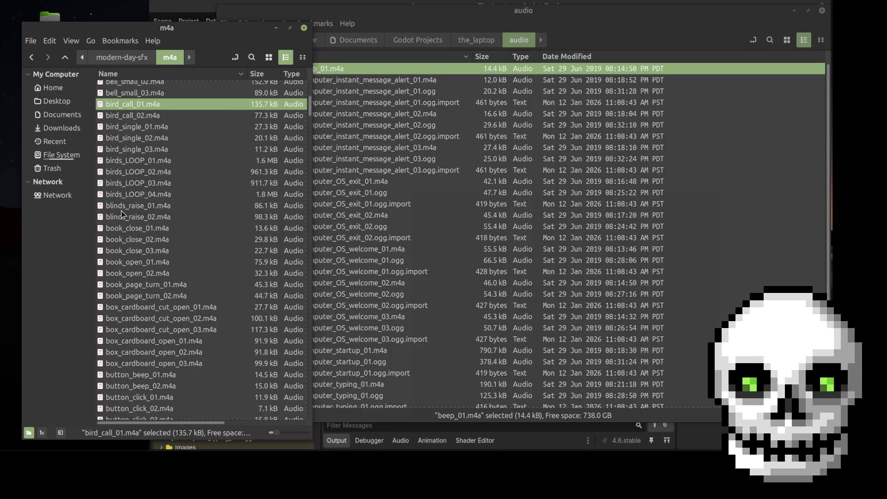
pyautogui.scroll(-5, 124, 241)
pyautogui.doubleClick(129, 268)
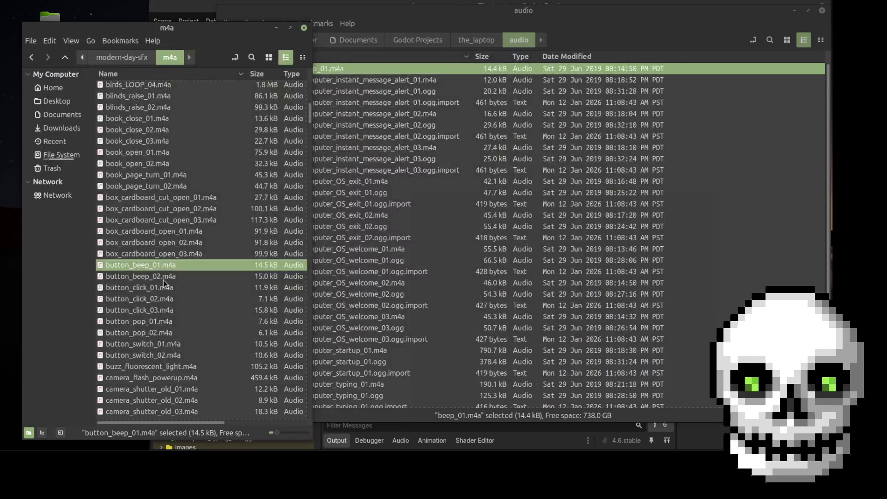
pyautogui.doubleClick(153, 276)
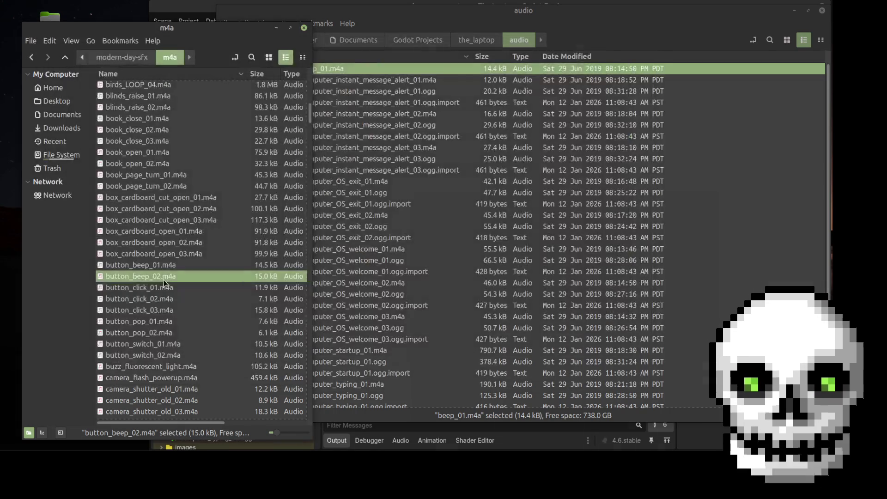
pyautogui.doubleClick(137, 288)
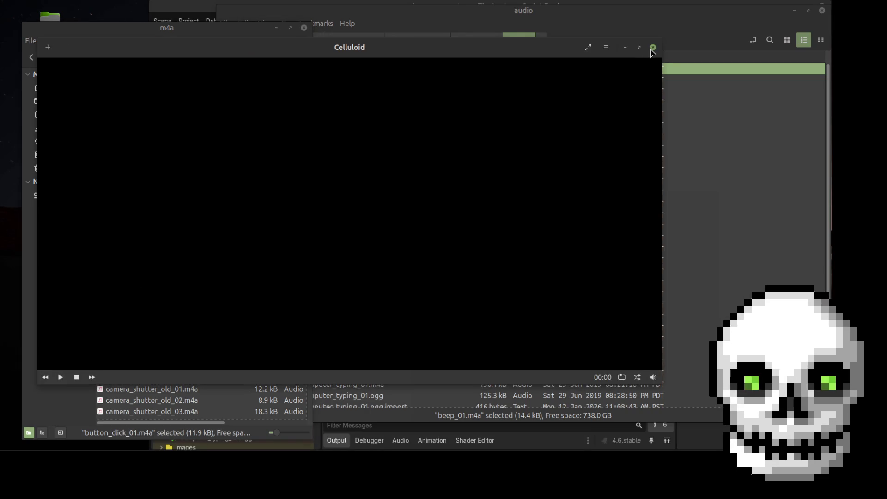
pyautogui.click(653, 47)
pyautogui.click(148, 326)
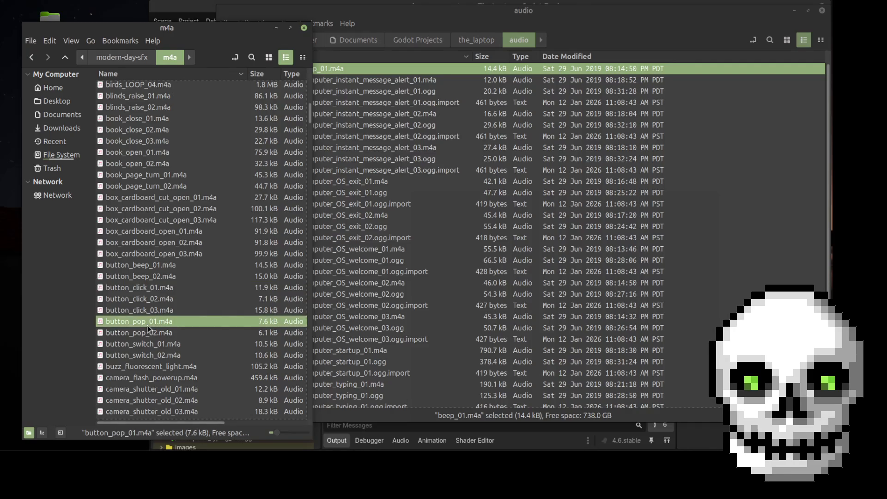
pyautogui.doubleClick(148, 327)
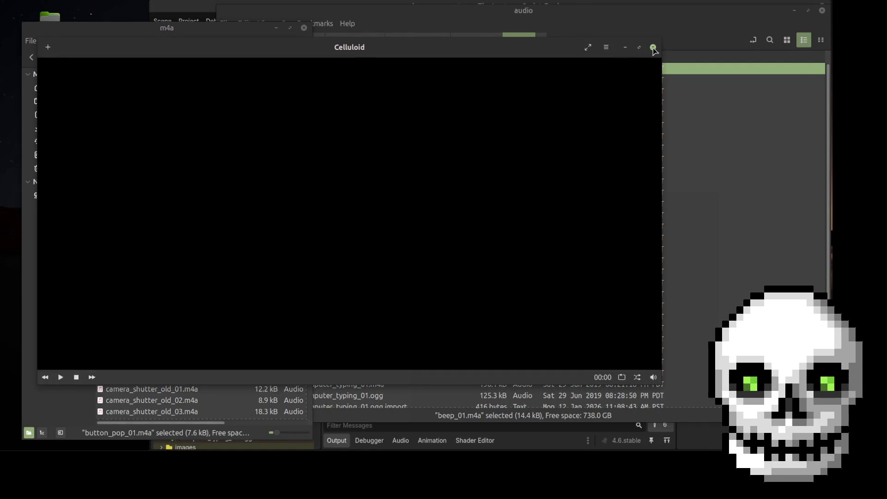
pyautogui.click(652, 47)
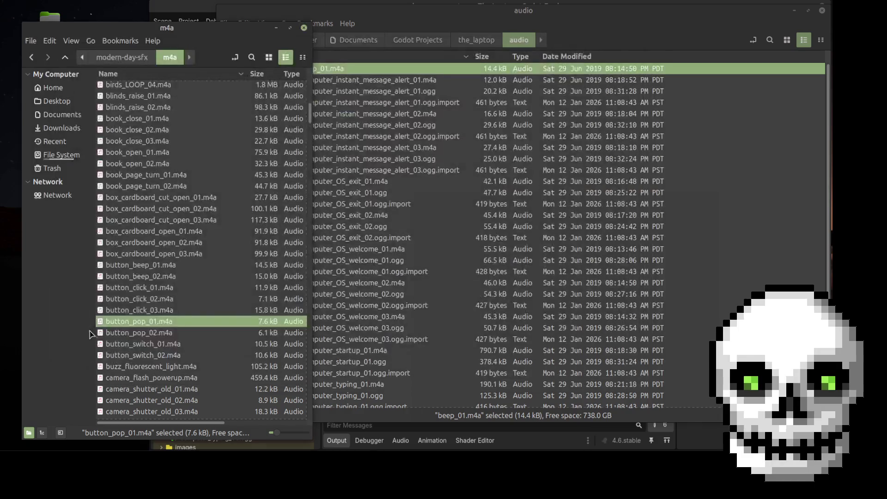
pyautogui.scroll(-1, 149, 341)
pyautogui.scroll(-1, 143, 314)
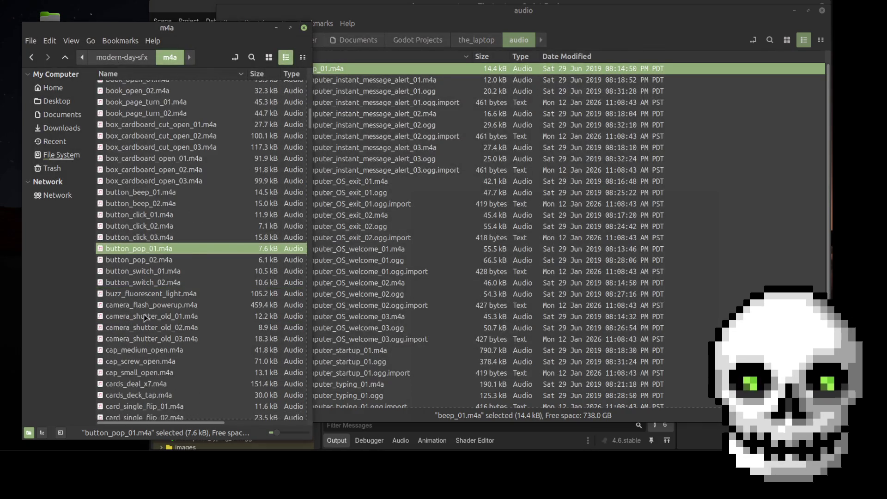
pyautogui.scroll(-2, 143, 307)
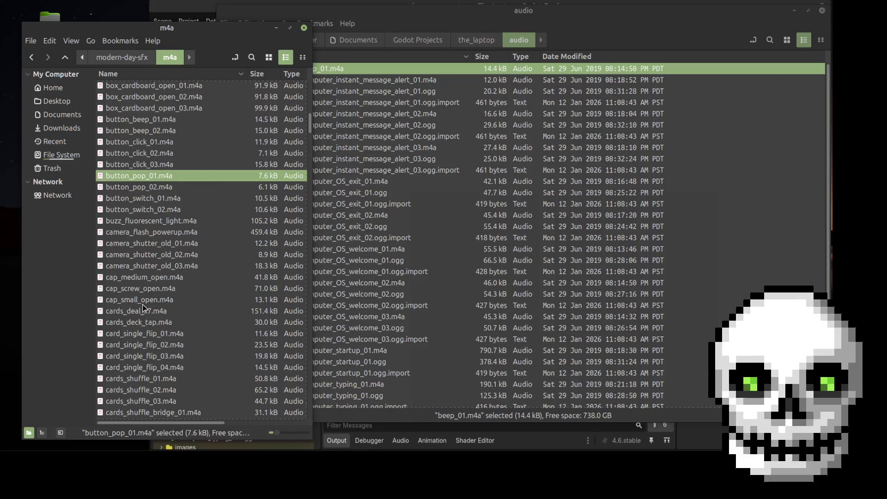
pyautogui.scroll(-2, 143, 307)
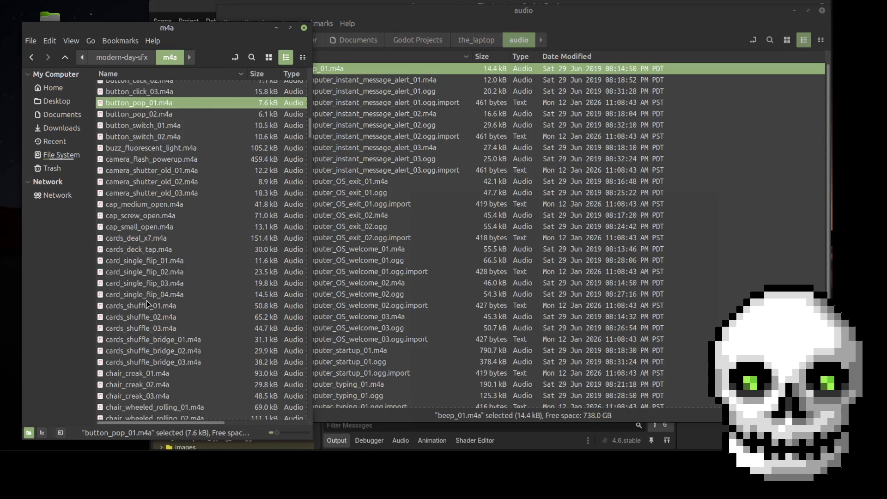
pyautogui.scroll(-5, 147, 304)
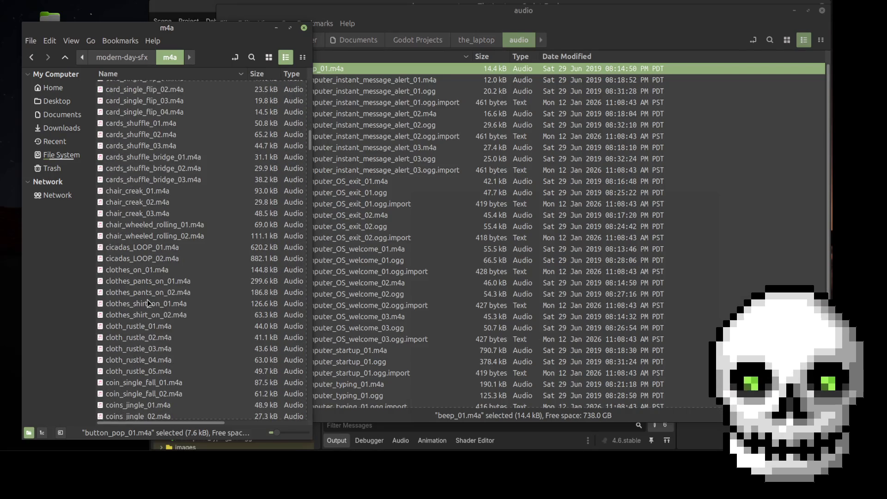
pyautogui.scroll(-1, 147, 303)
pyautogui.scroll(-5, 148, 303)
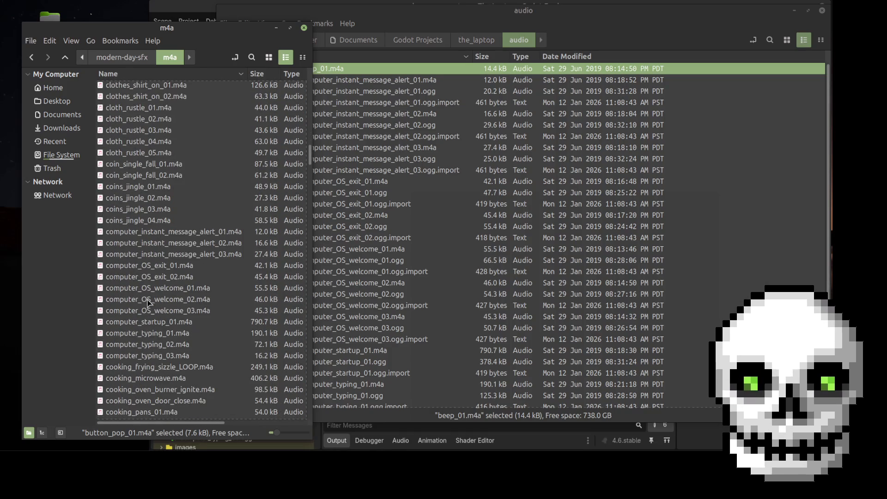
pyautogui.scroll(-2, 187, 334)
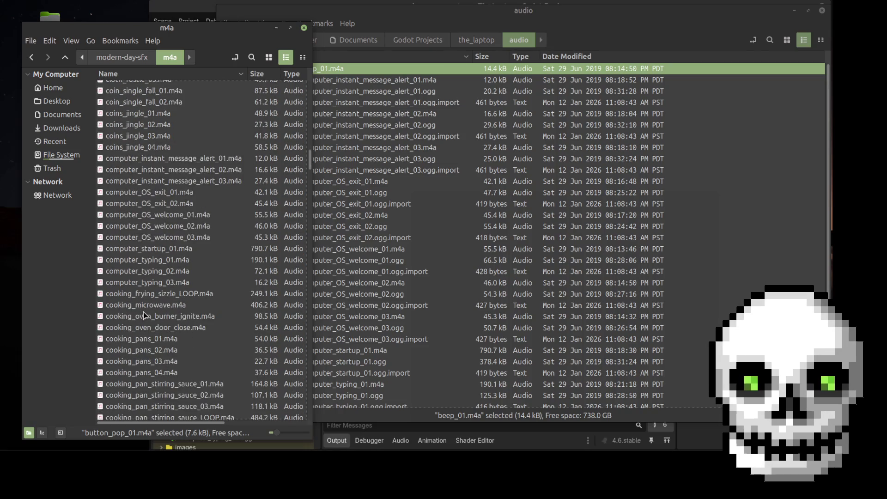
pyautogui.scroll(-1, 162, 327)
pyautogui.scroll(-3, 138, 319)
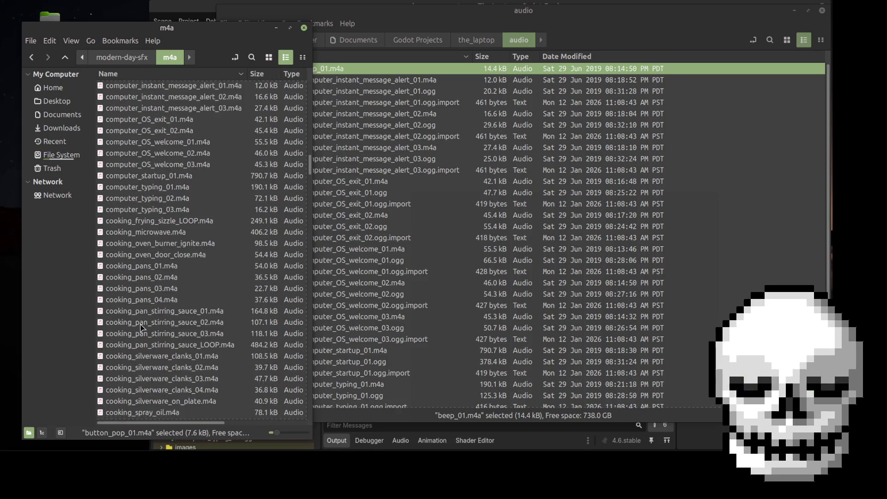
pyautogui.scroll(-2, 147, 318)
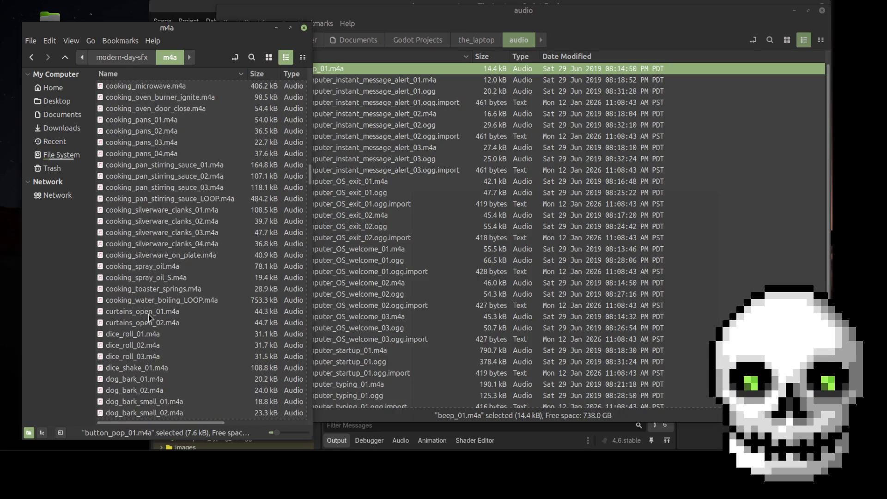
pyautogui.scroll(-1, 149, 316)
pyautogui.scroll(-2, 137, 301)
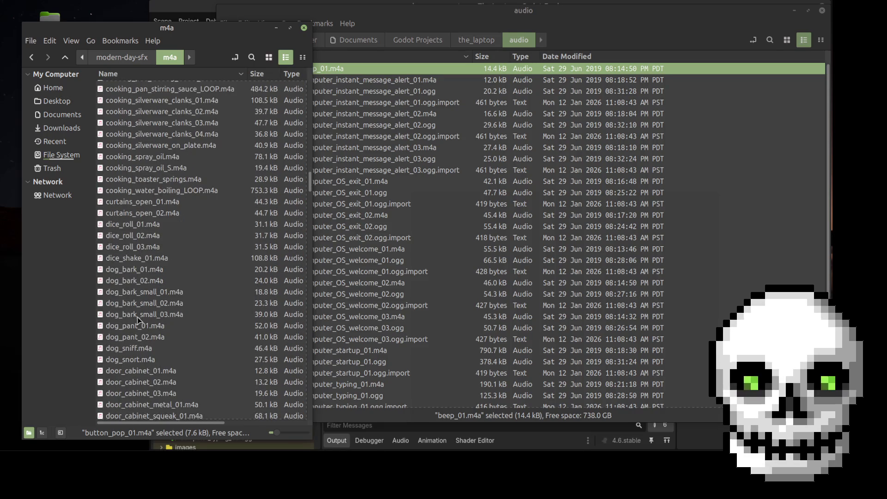
pyautogui.scroll(-5, 137, 317)
pyautogui.scroll(-7, 138, 317)
pyautogui.scroll(-7, 137, 317)
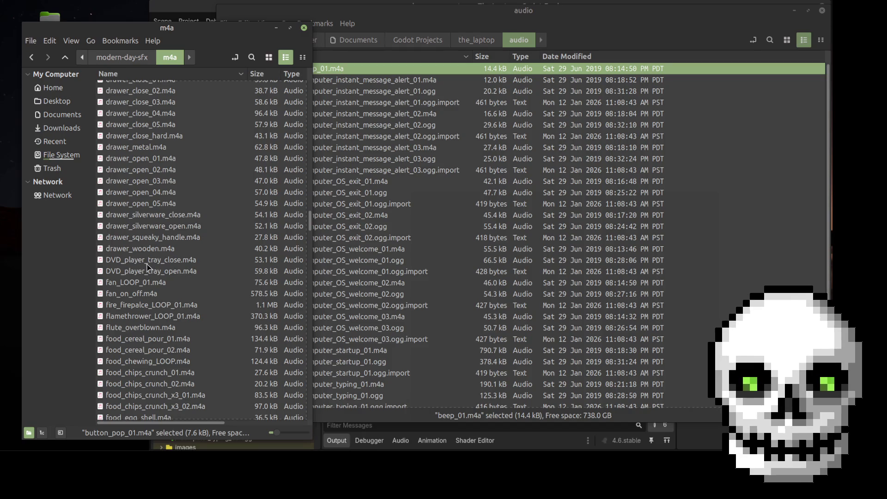
pyautogui.scroll(-1, 146, 266)
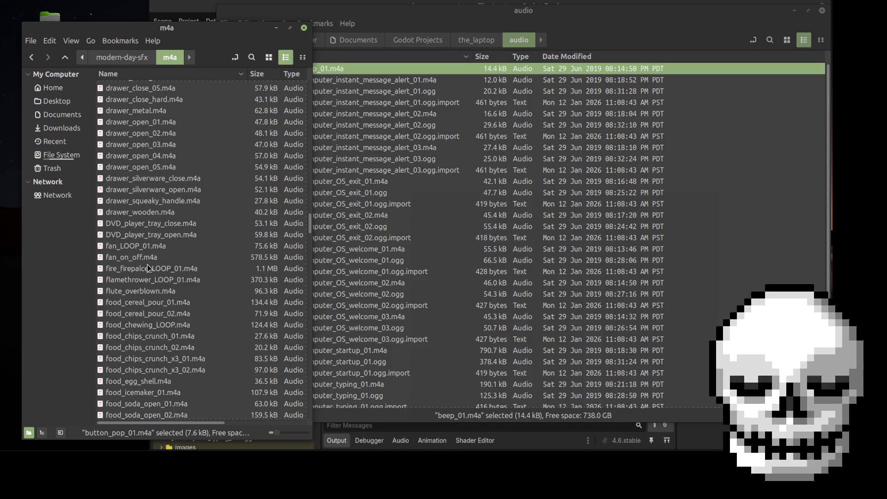
pyautogui.scroll(-4, 148, 268)
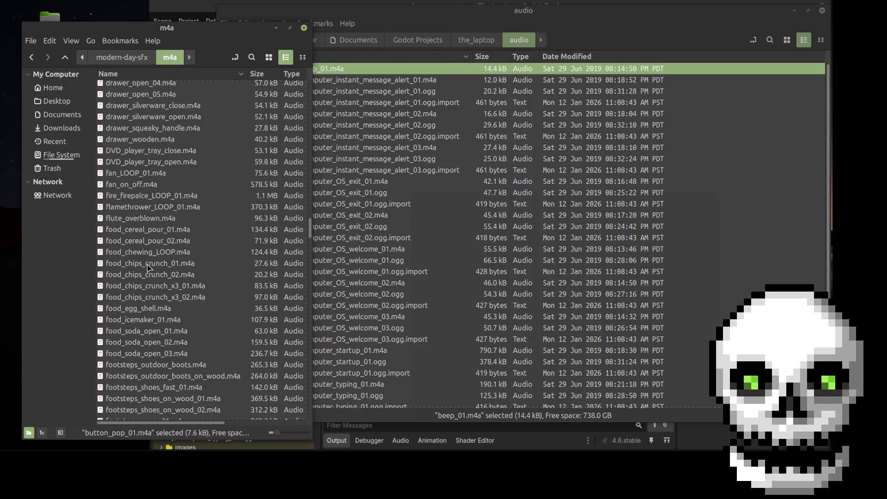
pyautogui.scroll(-4, 148, 268)
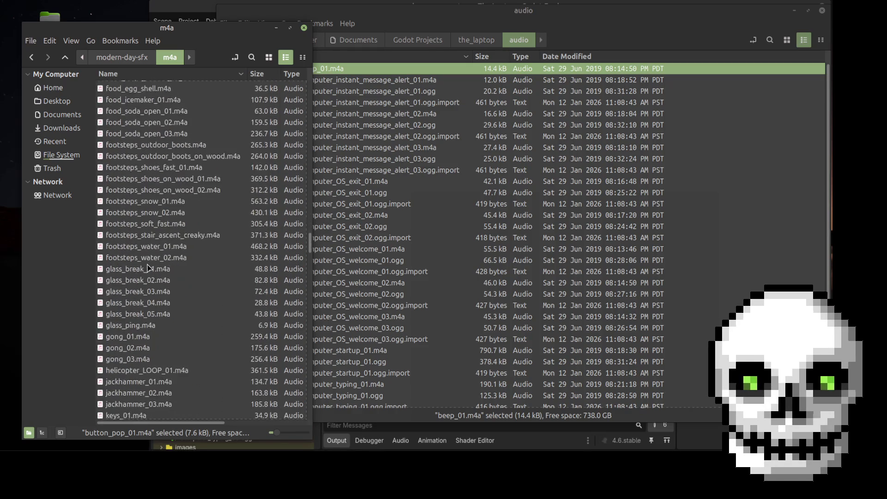
pyautogui.scroll(-1, 148, 267)
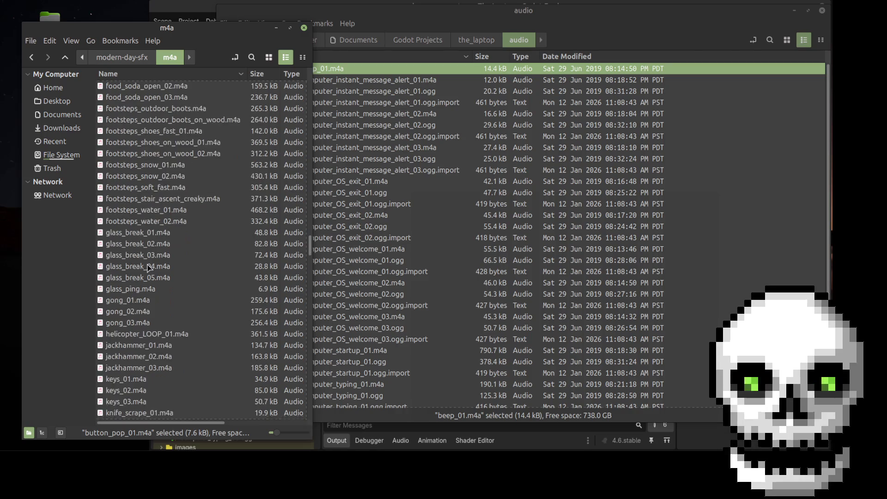
pyautogui.click(127, 302)
pyautogui.doubleClick(128, 302)
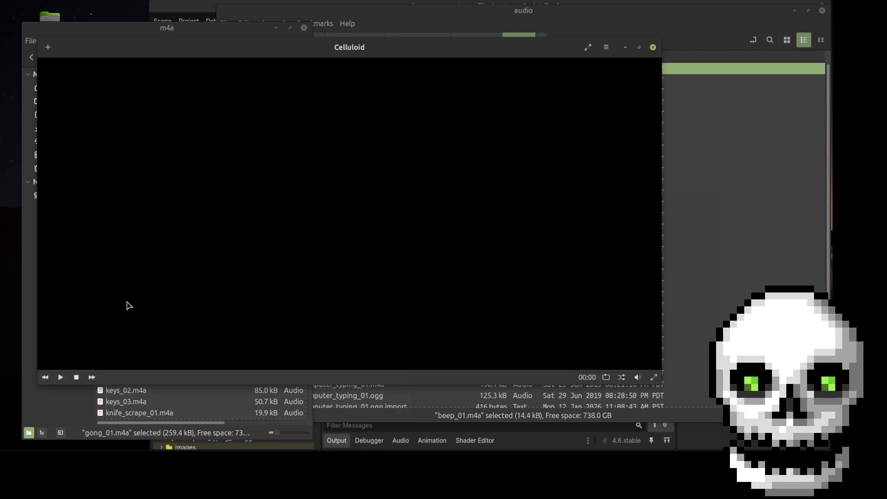
pyautogui.click(654, 48)
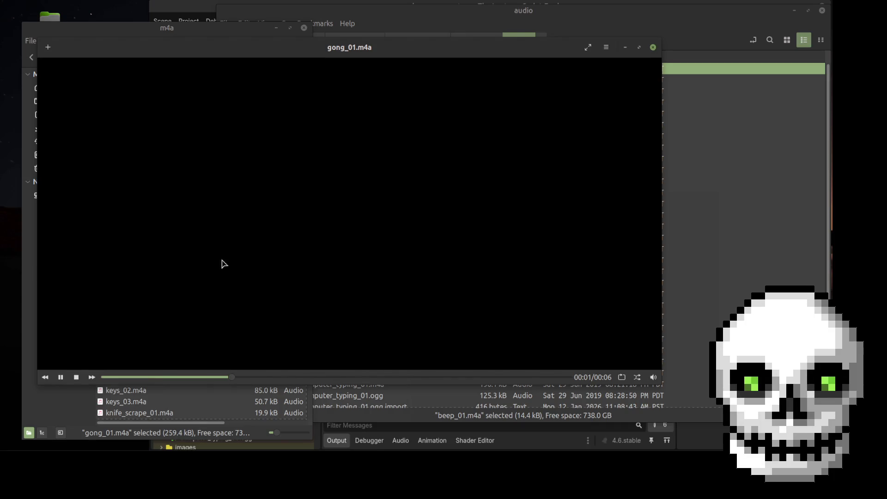
pyautogui.click(151, 313)
pyautogui.press('Return')
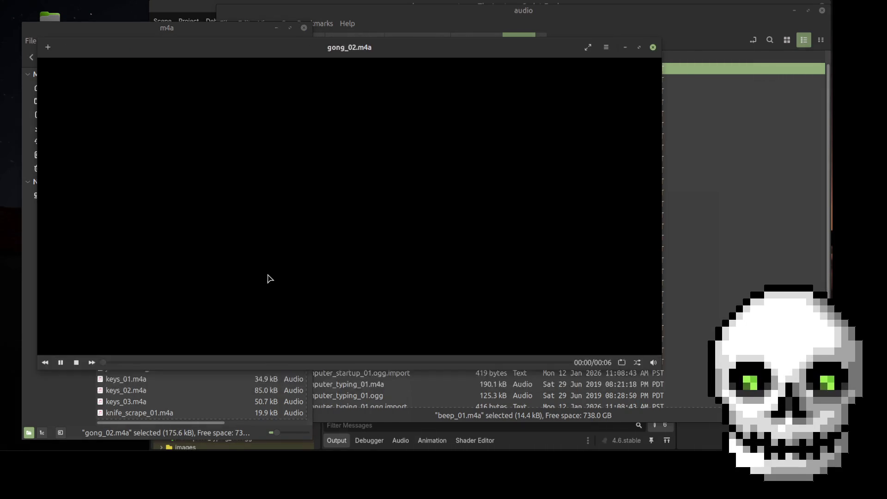
pyautogui.hotkey('ctrl', 'q')
pyautogui.press('Down')
pyautogui.press('Return')
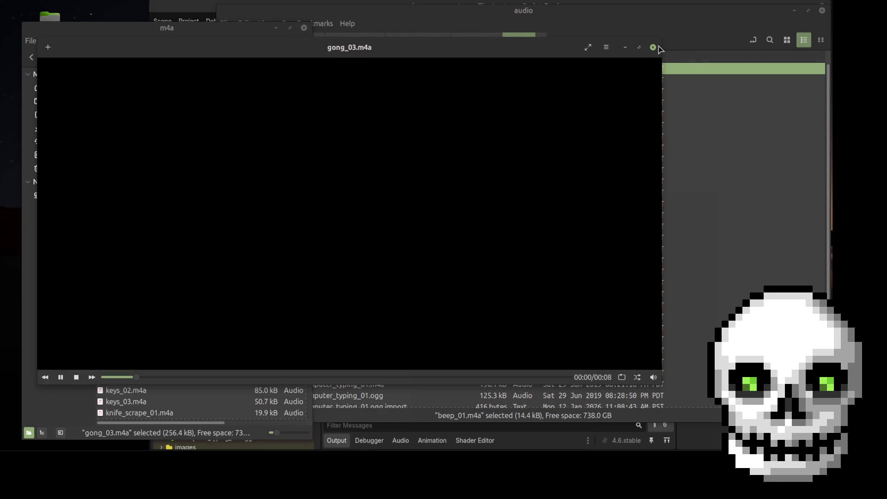
pyautogui.click(653, 47)
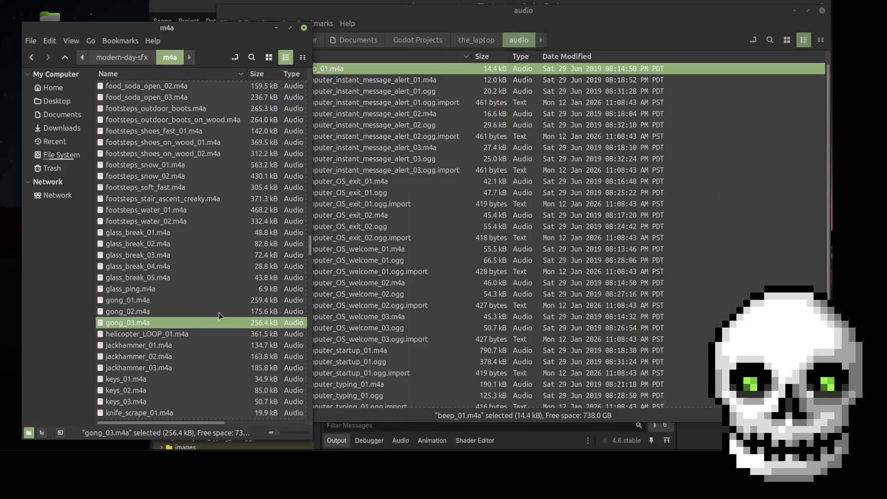
pyautogui.scroll(-3, 197, 321)
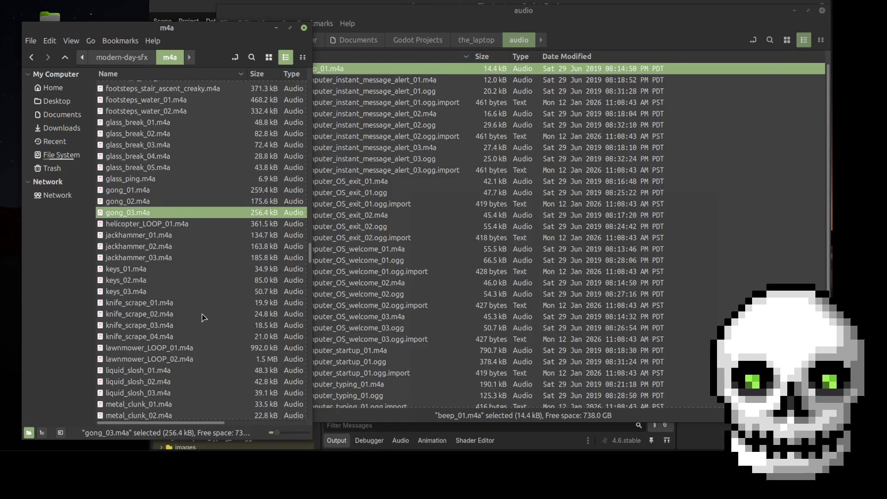
pyautogui.scroll(-2, 203, 318)
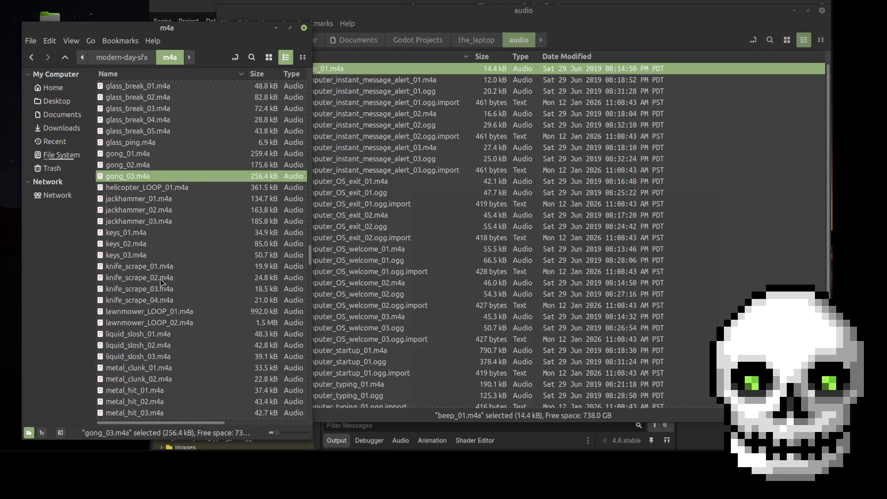
pyautogui.scroll(-2, 154, 277)
pyautogui.scroll(-8, 154, 278)
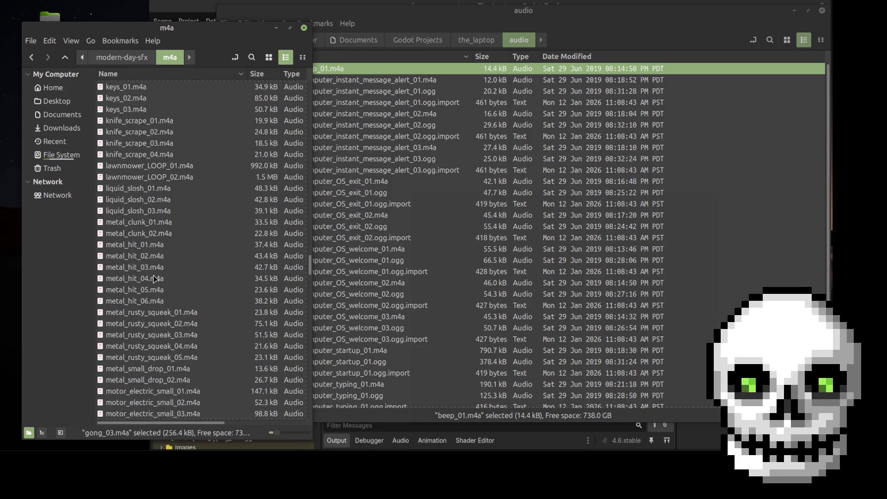
pyautogui.scroll(-2, 154, 279)
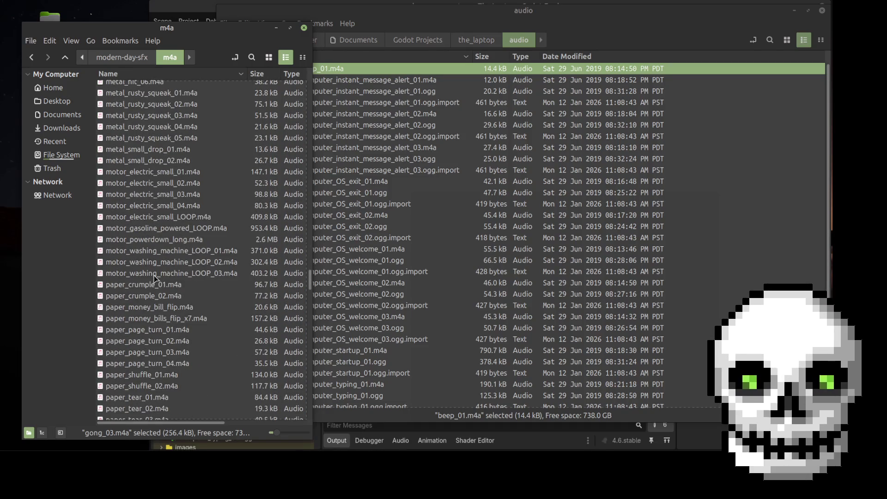
pyautogui.scroll(-6, 154, 276)
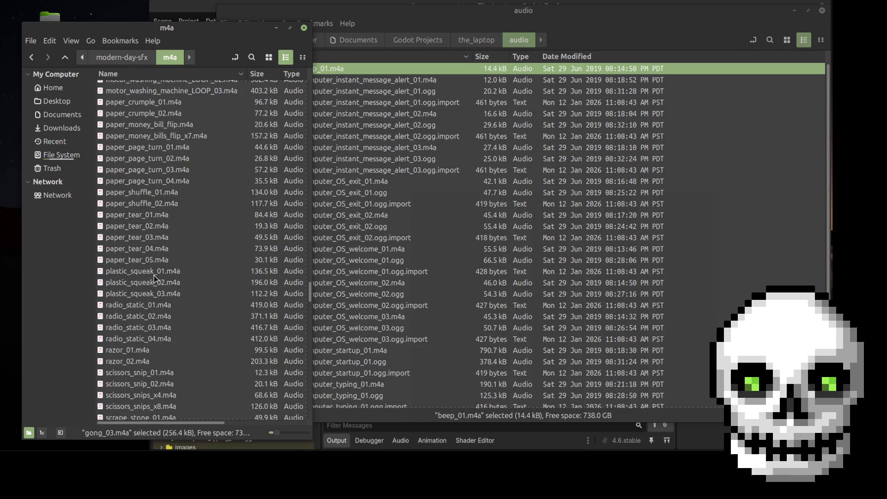
pyautogui.click(149, 305)
# - Preview radio_static_01 through radio_static_04.m4a in Celluloid
pyautogui.doubleClick(150, 305)
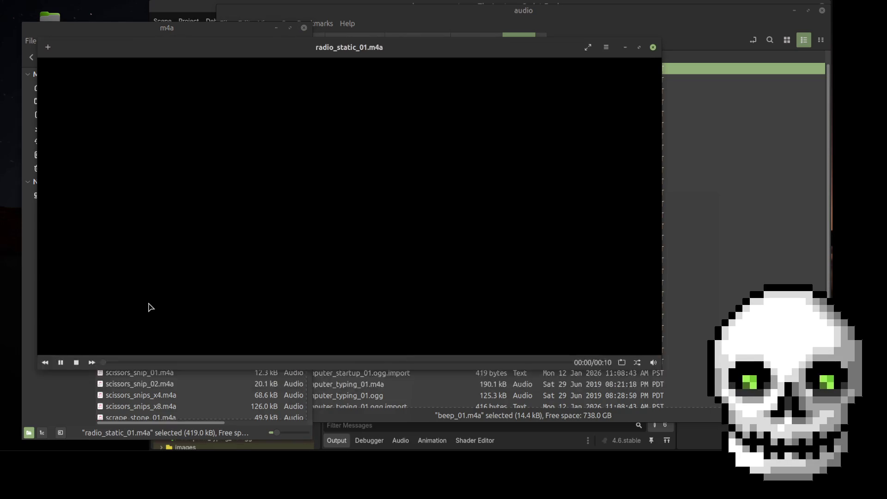
pyautogui.click(652, 47)
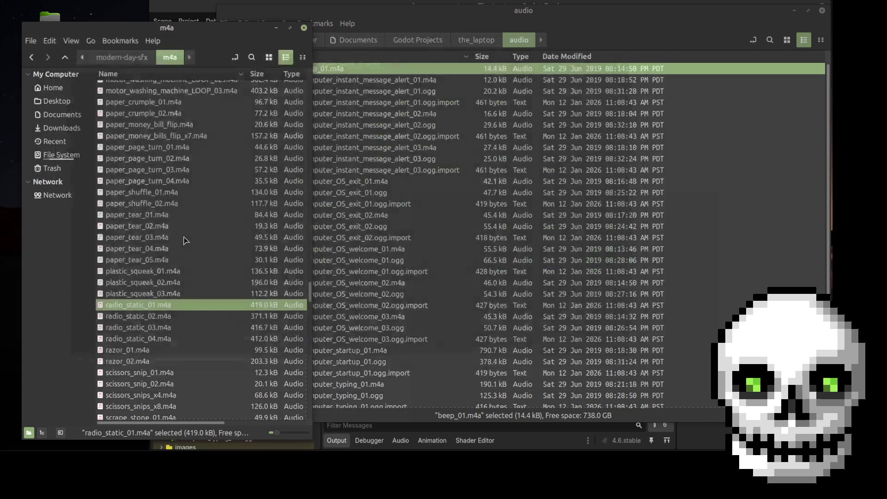
pyautogui.click(158, 314)
pyautogui.doubleClick(160, 314)
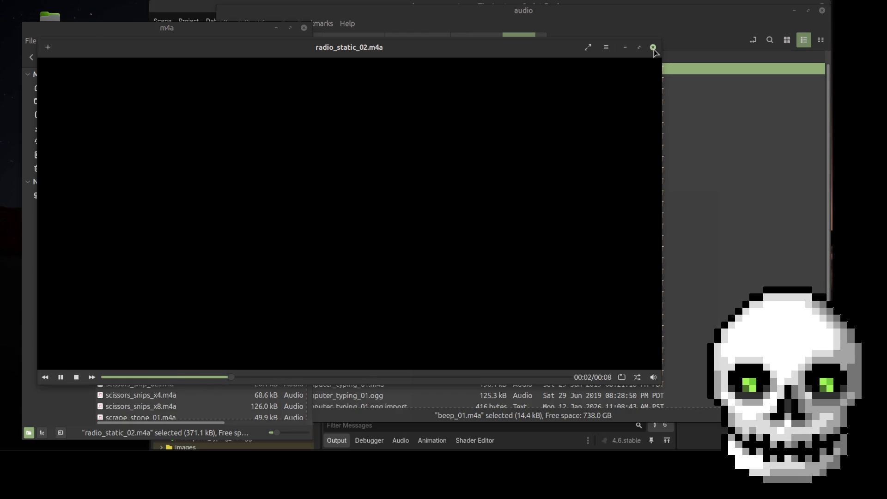
pyautogui.press('q')
pyautogui.doubleClick(172, 329)
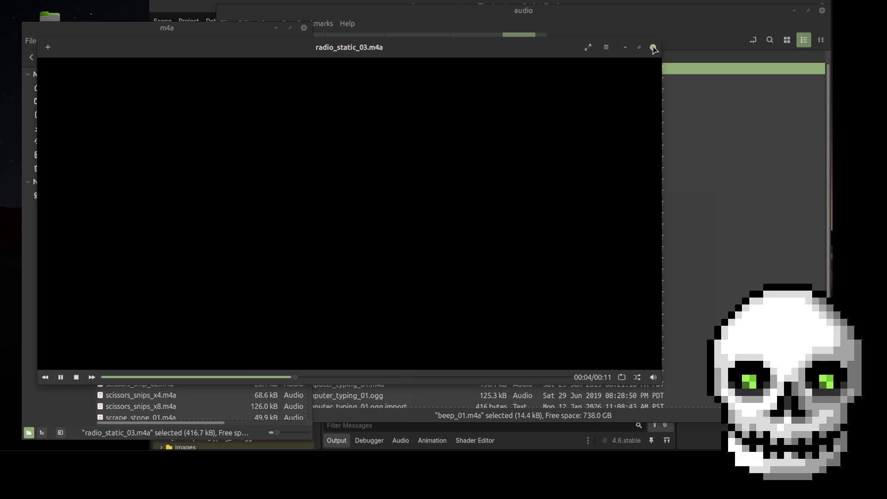
pyautogui.click(653, 47)
pyautogui.doubleClick(143, 339)
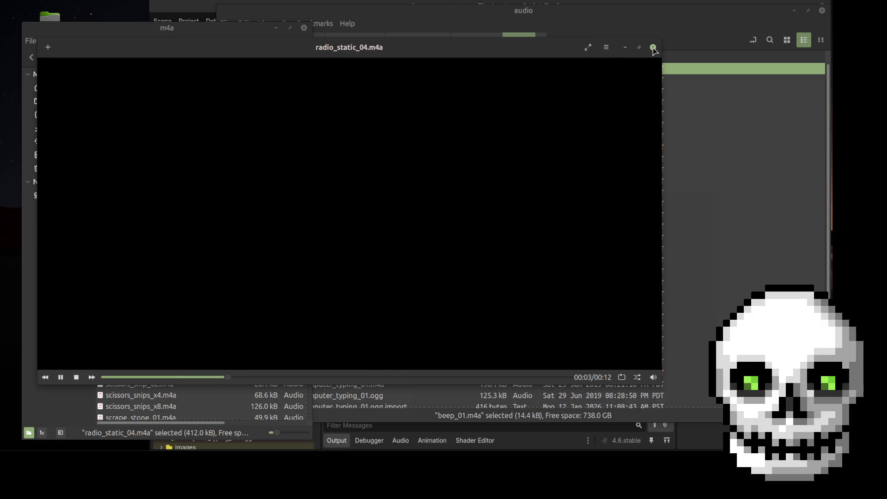
pyautogui.click(653, 47)
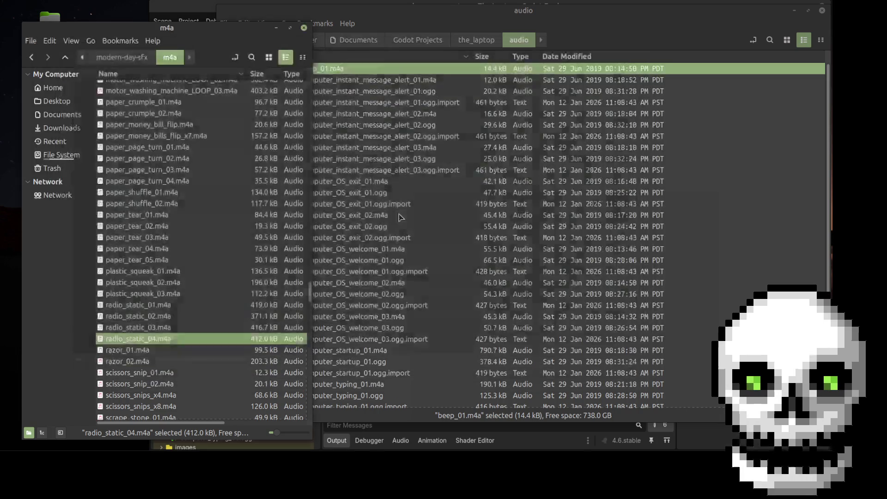
# - Select all four radio_static clips and drag them into the project's audio folder
pyautogui.keyDown('shift'); pyautogui.click(146, 304); pyautogui.keyUp('shift')
pyautogui.moveTo(152, 311)
pyautogui.mouseDown()
pyautogui.moveTo(252, 303)
pyautogui.moveTo(455, 259)
pyautogui.mouseUp()
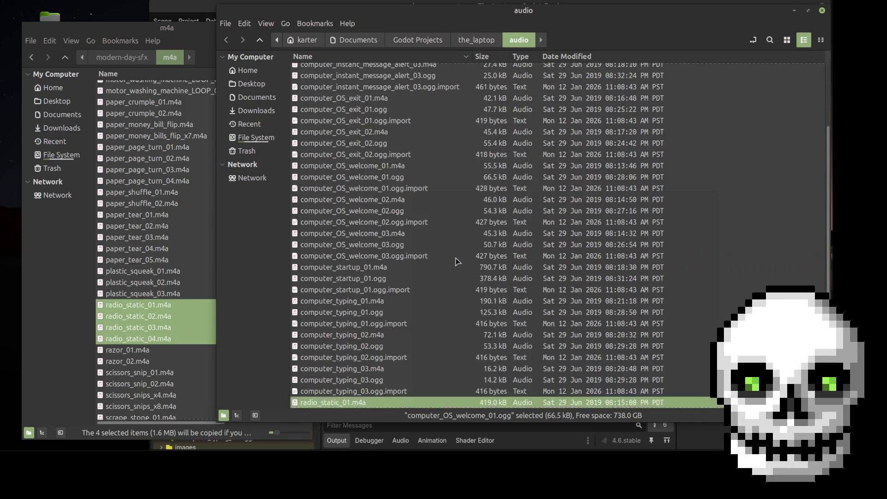
pyautogui.click(119, 344)
pyautogui.scroll(-3, 146, 354)
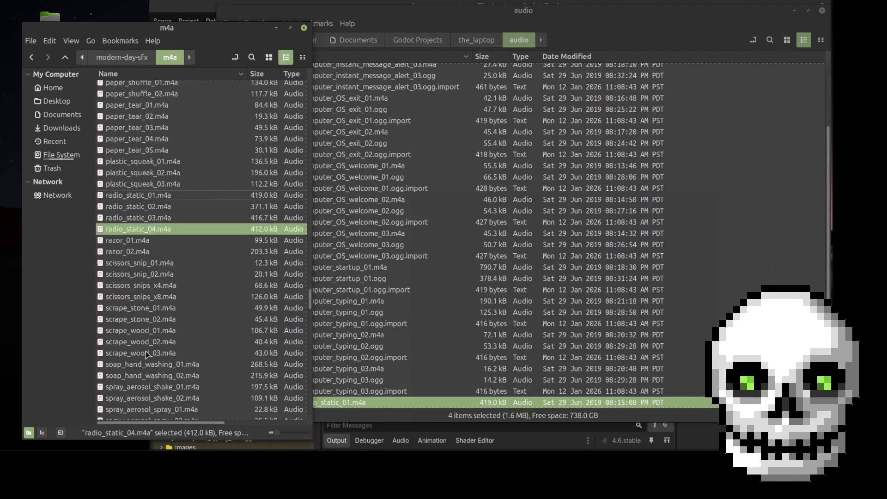
# - Preview spring_01.m4a and spring_02.m4a in Celluloid
pyautogui.scroll(-1, 192, 264)
pyautogui.scroll(-5, 194, 265)
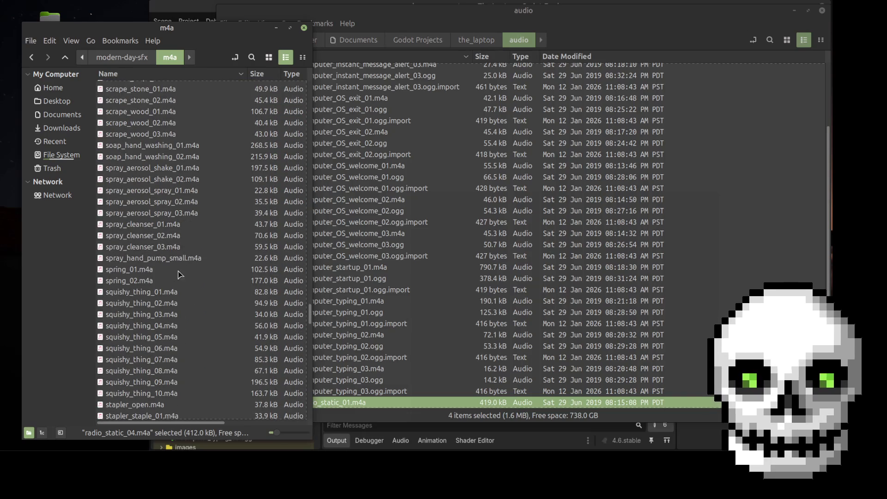
pyautogui.doubleClick(172, 271)
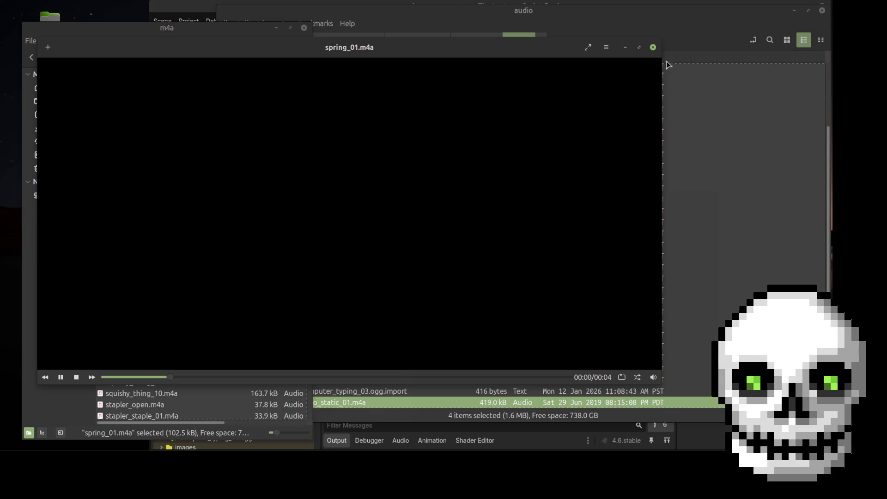
pyautogui.click(653, 47)
pyautogui.click(145, 280)
pyautogui.doubleClick(145, 280)
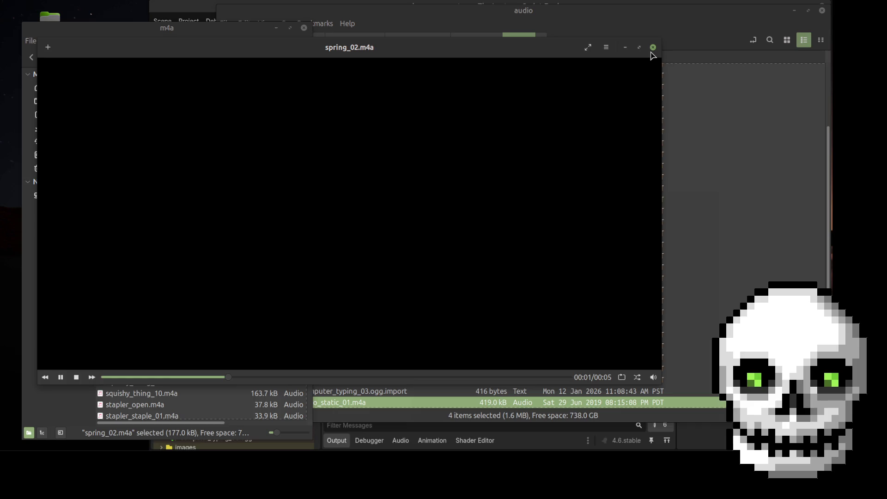
pyautogui.click(653, 47)
pyautogui.scroll(-3, 205, 305)
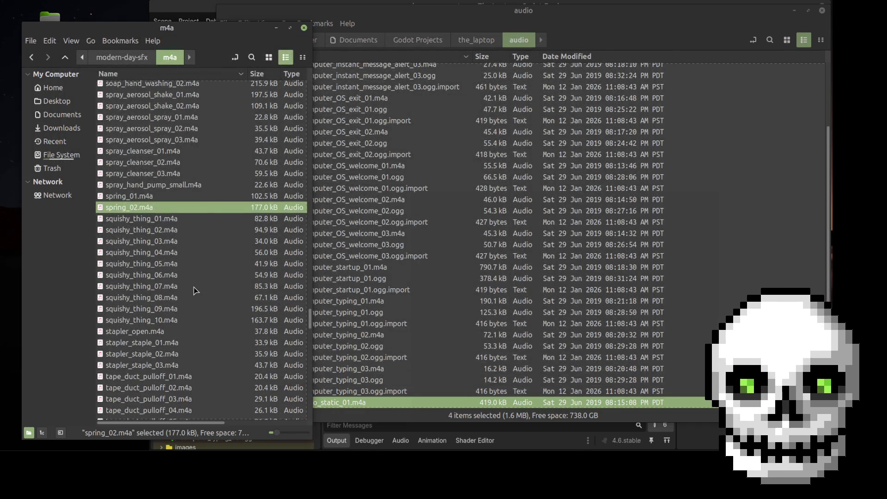
pyautogui.scroll(-8, 194, 290)
pyautogui.scroll(-3, 199, 288)
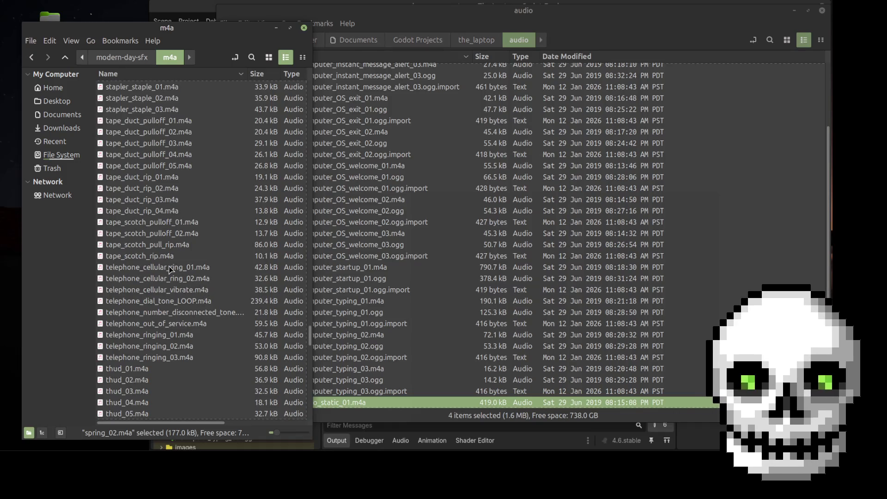
# - Preview the dial and disconnected tones, then paste telephone_number_disconnected_tone.m4a into the audio folder
pyautogui.doubleClick(173, 301)
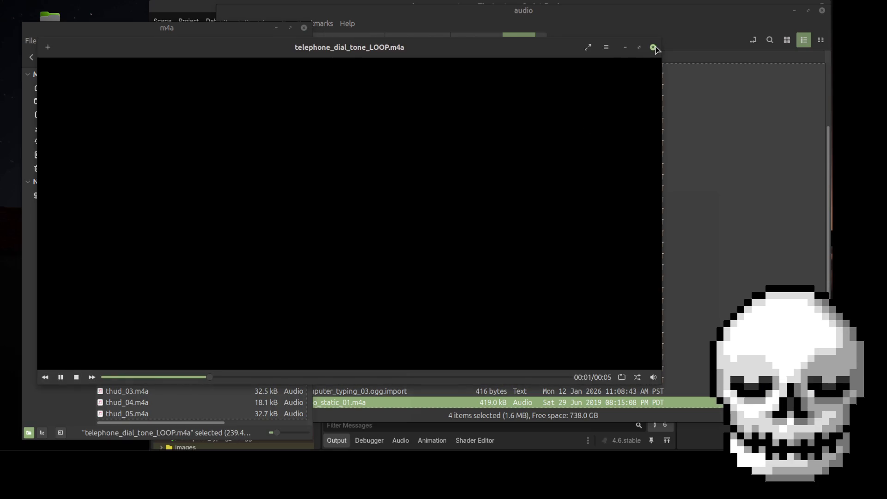
pyautogui.press('q')
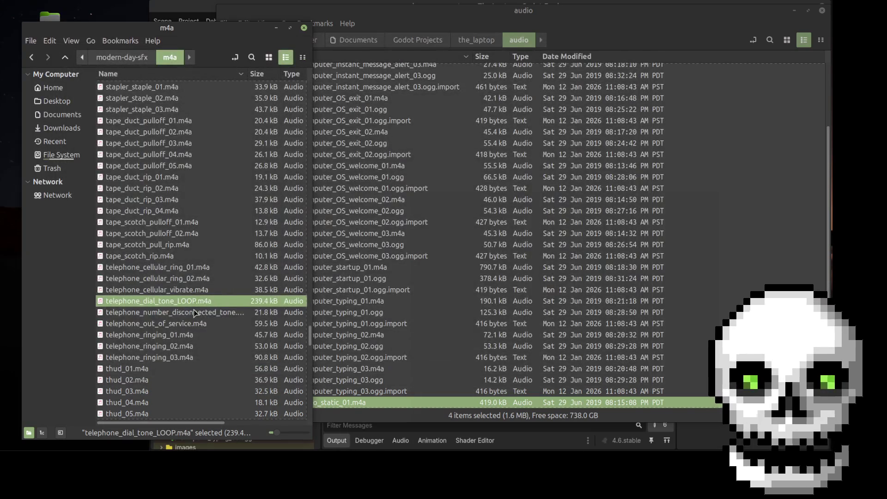
pyautogui.click(196, 312)
pyautogui.doubleClick(195, 313)
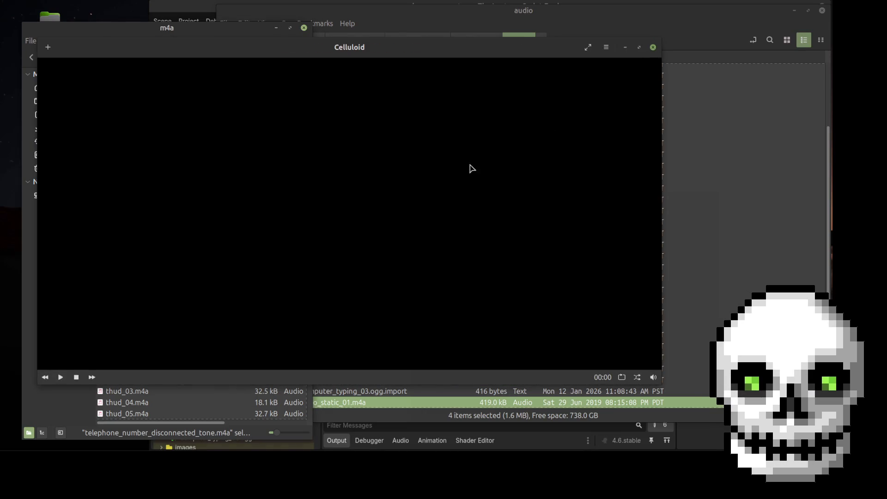
pyautogui.press('q')
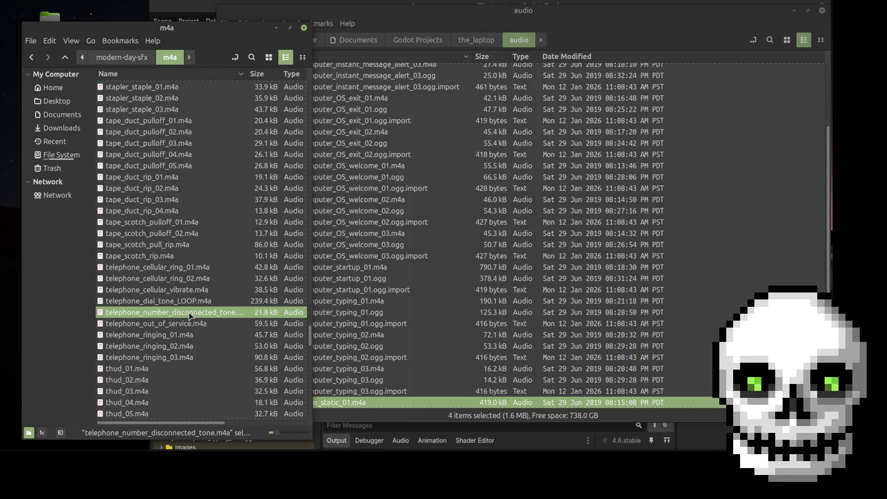
pyautogui.click(419, 302)
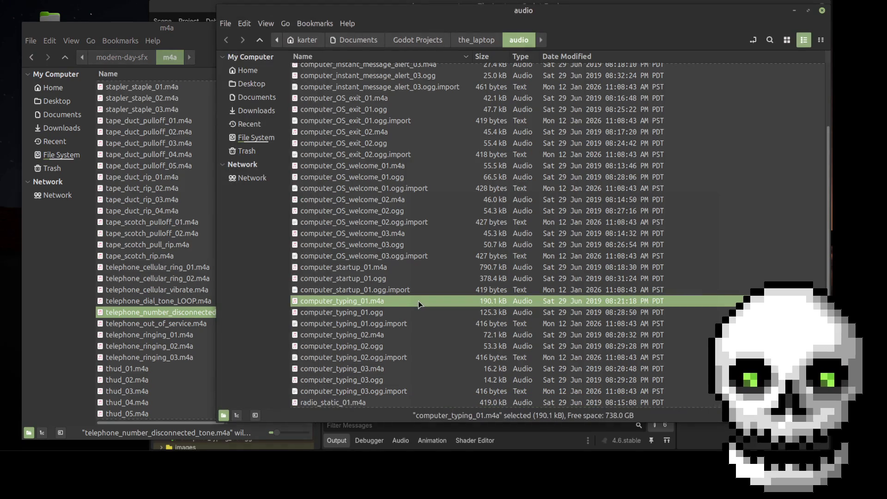
pyautogui.hotkey('ctrl', 'v')
# - Preview telephone_out_of_service.m4a and drag it into the audio folder
pyautogui.click(150, 326)
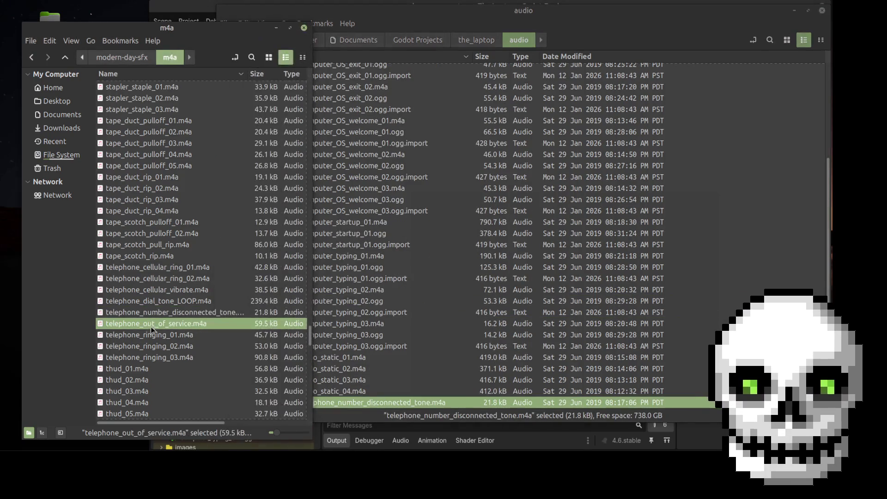
pyautogui.doubleClick(152, 327)
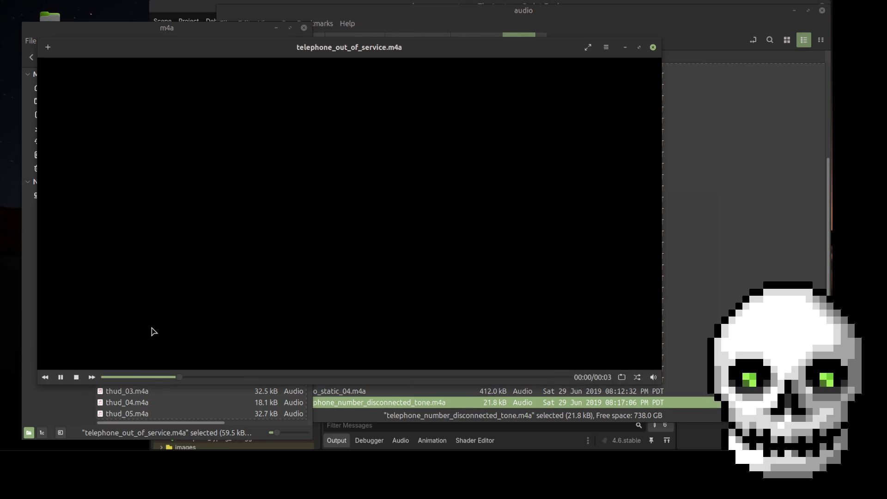
pyautogui.click(653, 48)
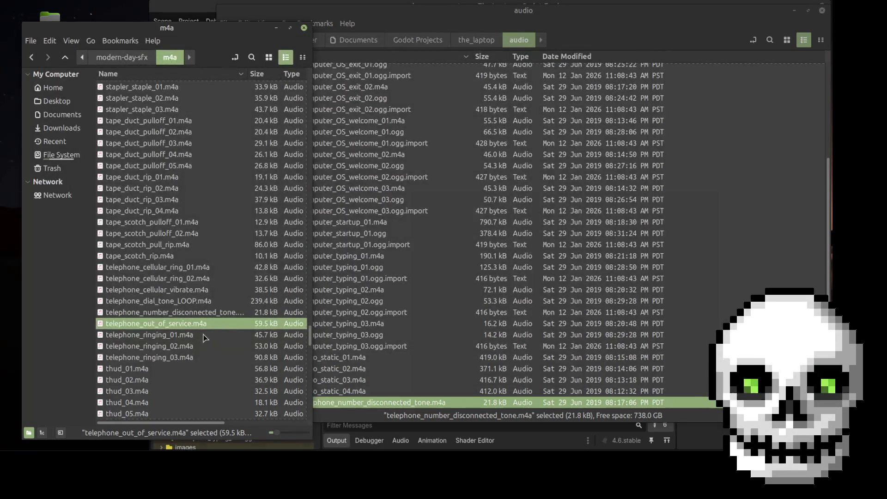
pyautogui.moveTo(204, 334); pyautogui.dragTo(508, 308)
# - Preview telephone_ringing_01, 02 and 03.m4a in Celluloid
pyautogui.click(148, 334)
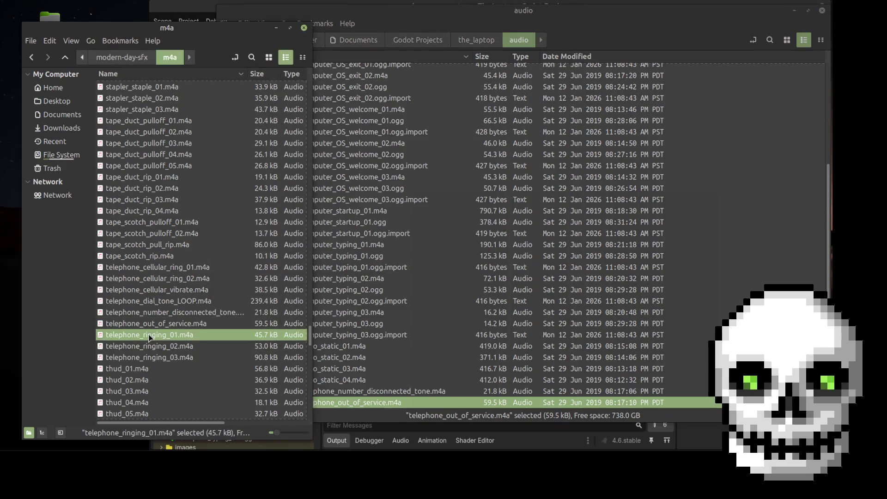
pyautogui.doubleClick(148, 334)
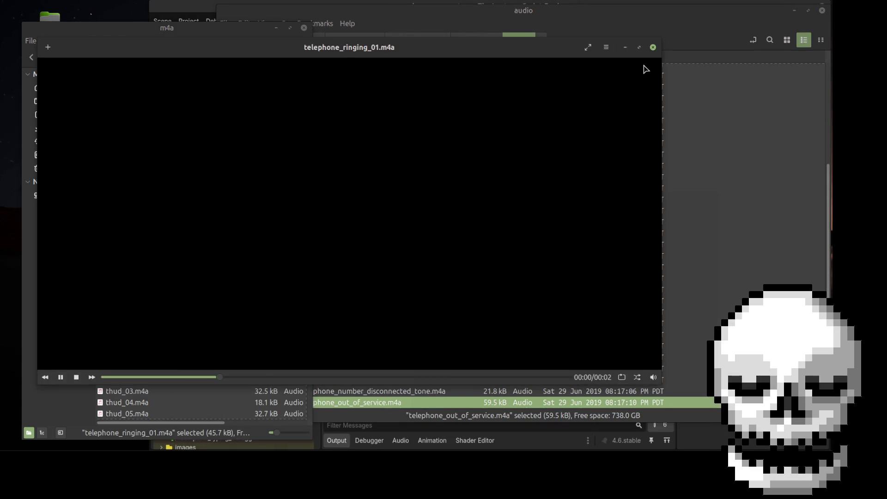
pyautogui.click(653, 47)
pyautogui.click(210, 344)
pyautogui.doubleClick(210, 344)
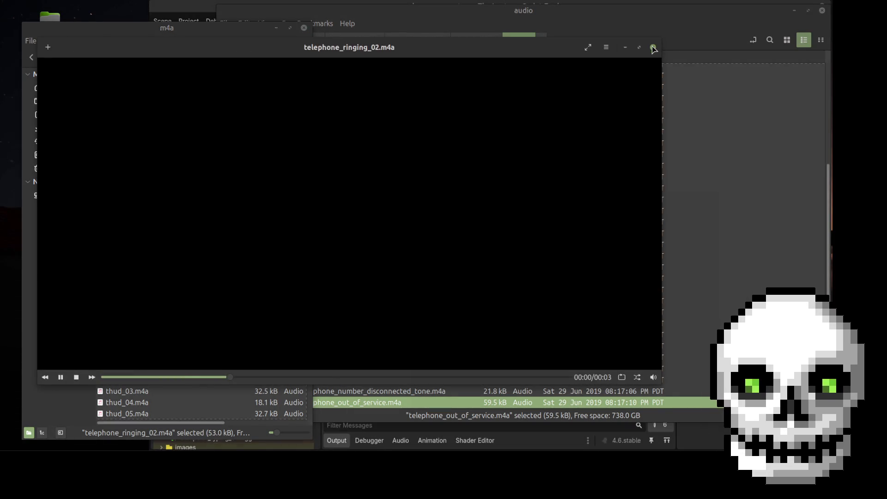
pyautogui.click(653, 48)
pyautogui.doubleClick(187, 357)
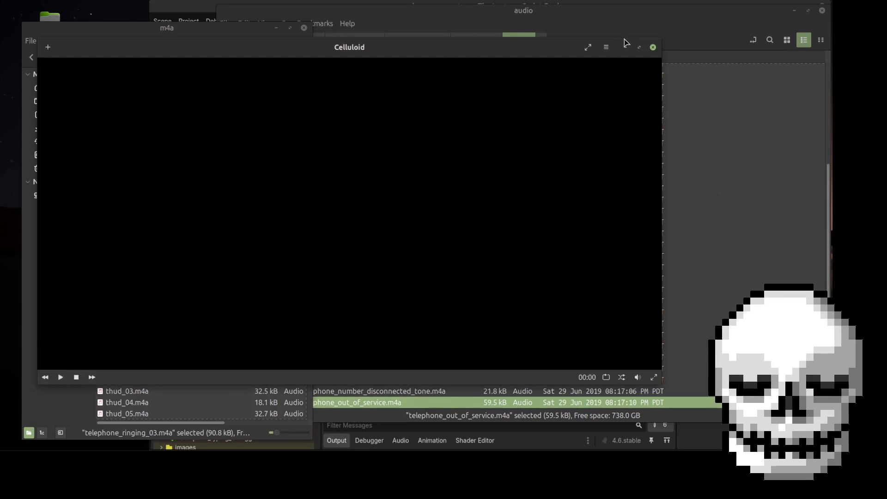
pyautogui.click(652, 47)
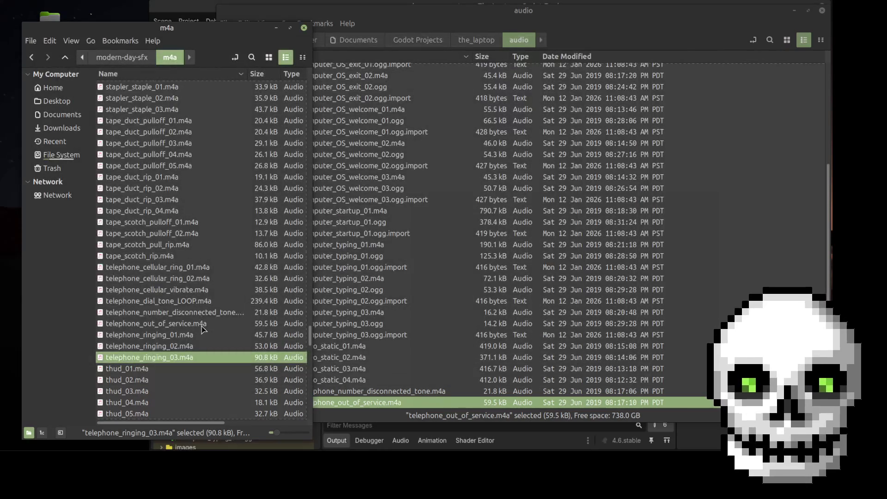
# - Copy telephone_ringing_03.m4a into the game's audio folder
pyautogui.scroll(-3, 203, 329)
pyautogui.scroll(-2, 204, 329)
pyautogui.hotkey('ctrl', 'c')
pyautogui.click(427, 238)
pyautogui.hotkey('ctrl', 'v')
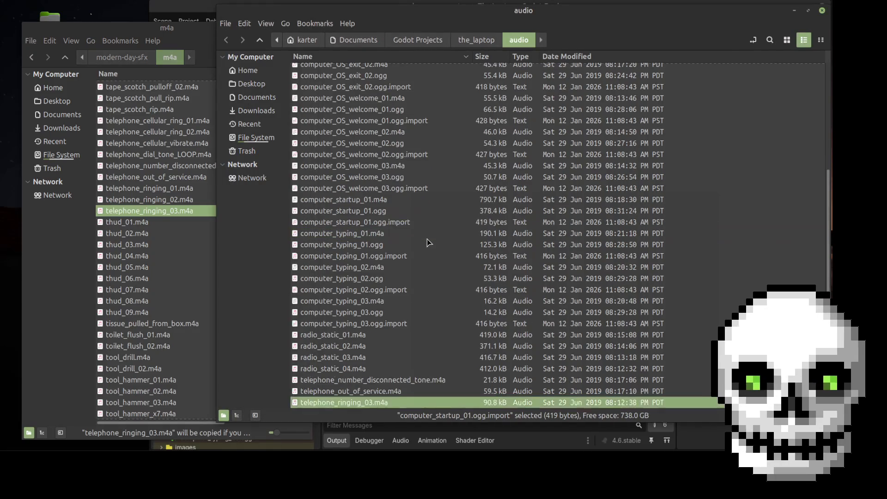
pyautogui.click(121, 268)
pyautogui.scroll(-3, 175, 272)
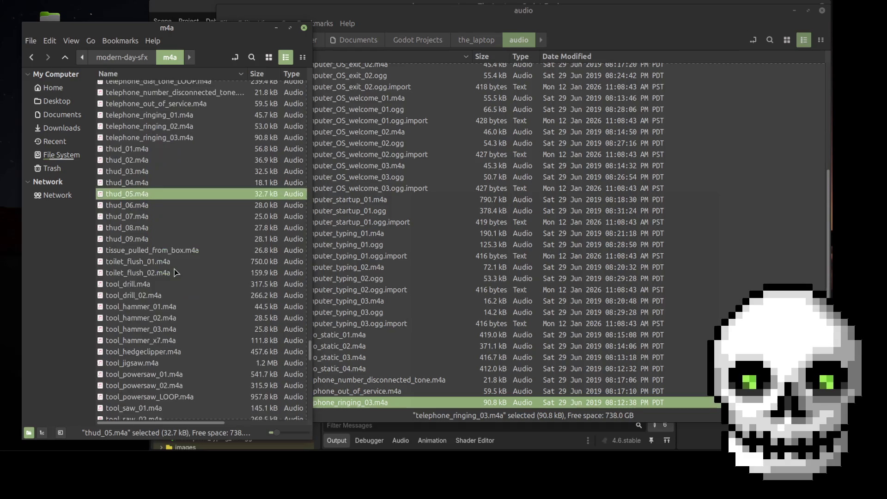
pyautogui.scroll(-3, 152, 272)
pyautogui.scroll(-8, 162, 274)
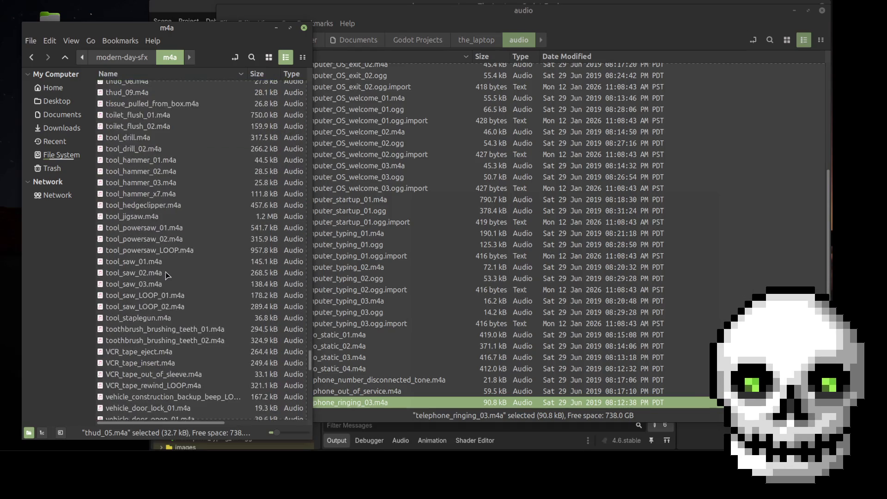
pyautogui.scroll(-2, 175, 276)
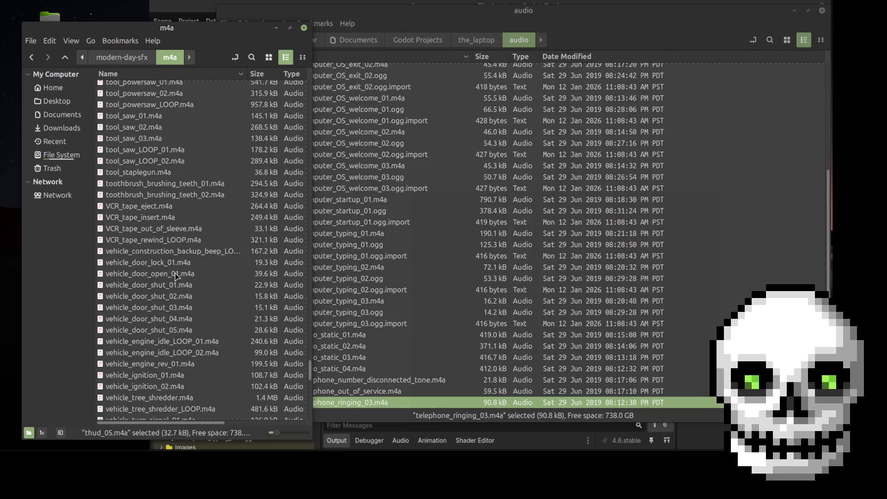
pyautogui.scroll(-7, 178, 276)
pyautogui.scroll(-7, 180, 276)
pyautogui.scroll(-1, 180, 276)
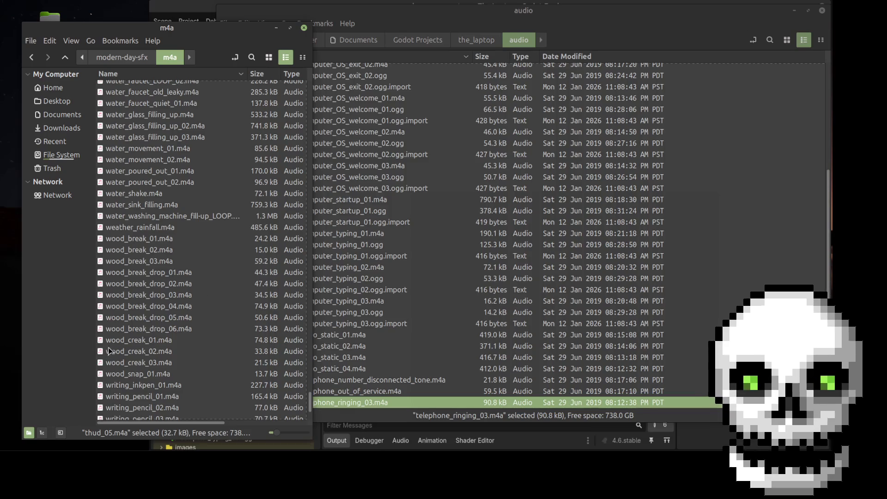
pyautogui.doubleClick(127, 375)
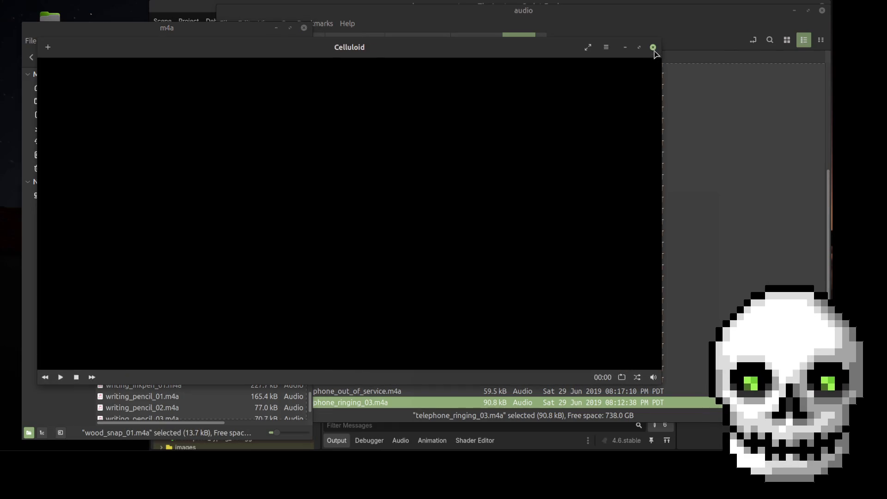
pyautogui.click(653, 47)
pyautogui.doubleClick(169, 396)
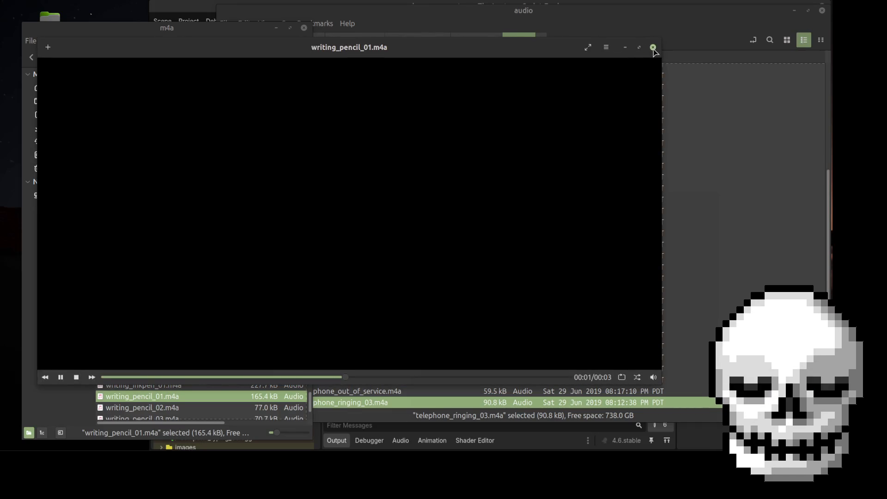
pyautogui.click(653, 47)
pyautogui.scroll(-3, 195, 337)
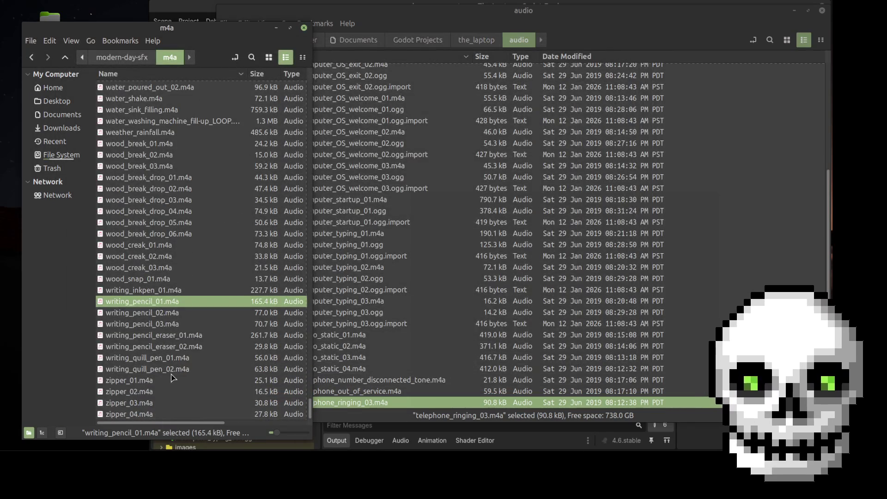
pyautogui.doubleClick(143, 382)
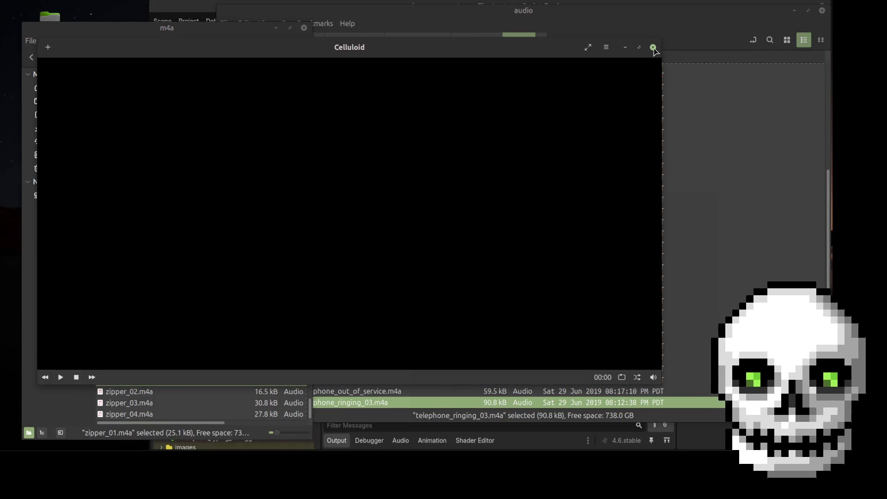
pyautogui.click(653, 47)
pyautogui.scroll(8, 173, 259)
pyautogui.scroll(15, 179, 254)
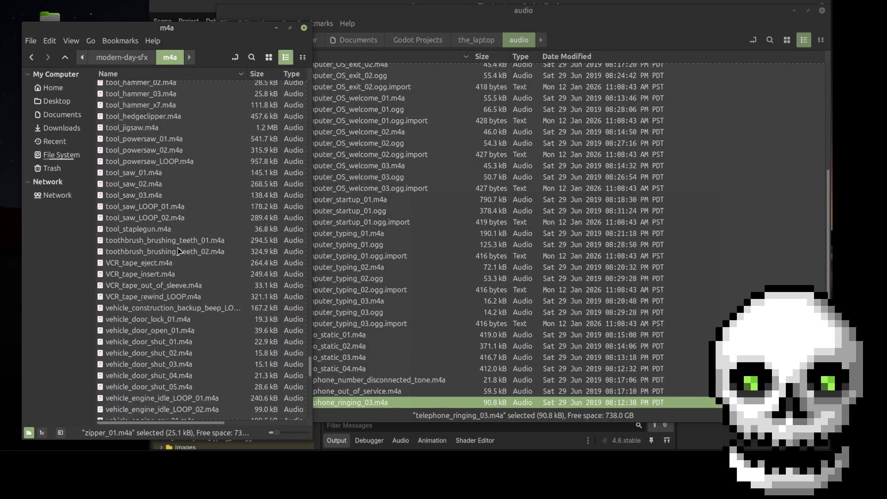
pyautogui.scroll(20, 180, 251)
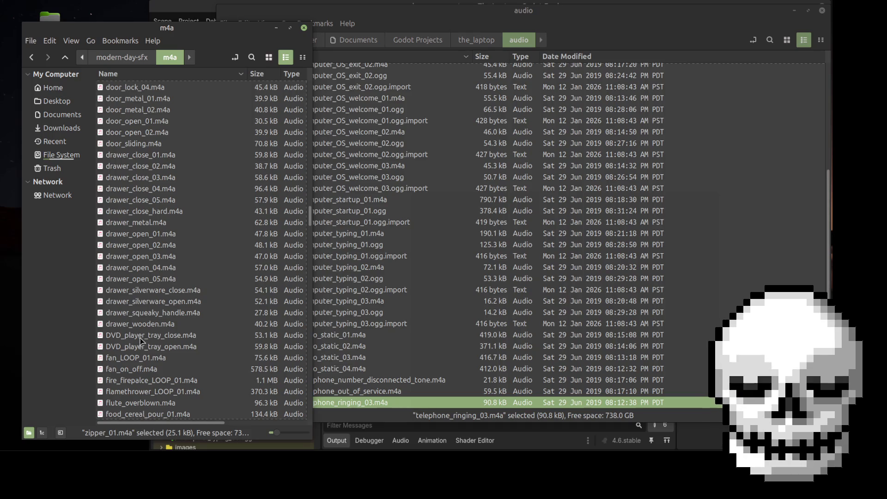
pyautogui.scroll(3, 143, 335)
pyautogui.scroll(12, 143, 332)
pyautogui.scroll(20, 193, 277)
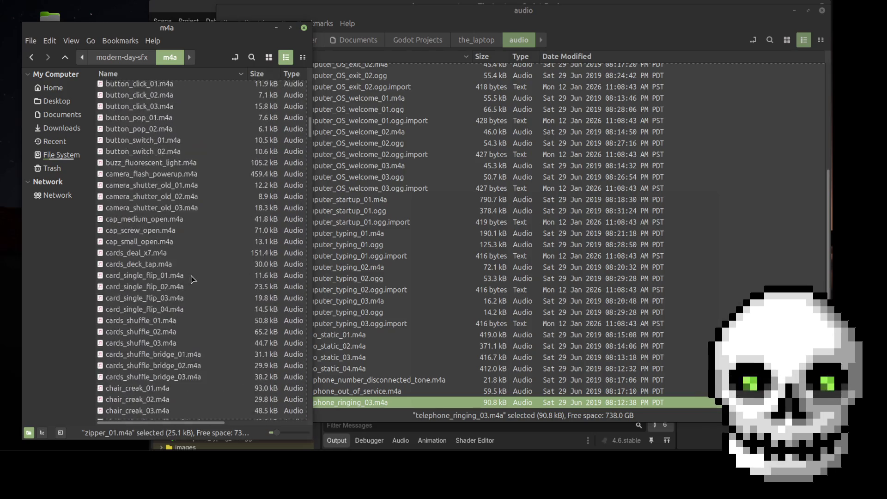
pyautogui.click(139, 56)
# - Open the ogg sound folder and copy beep_01.ogg into the project audio folder
pyautogui.doubleClick(187, 95)
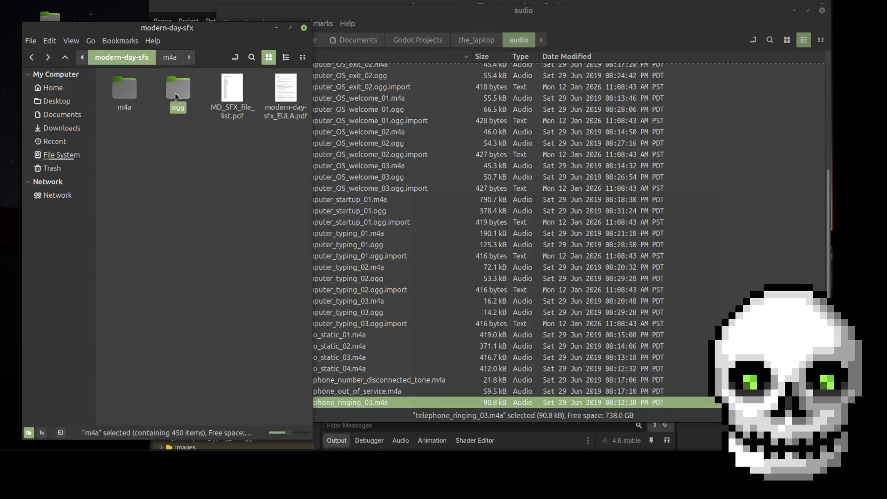
pyautogui.click(457, 191)
pyautogui.scroll(5, 454, 193)
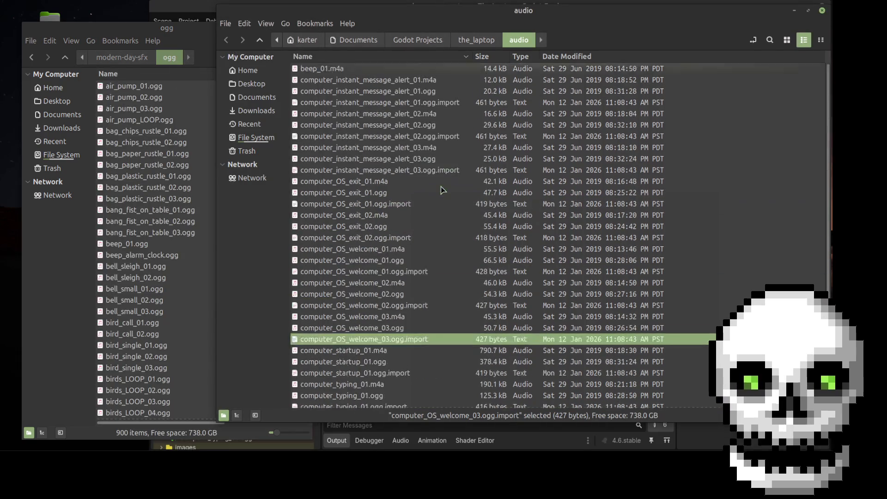
pyautogui.click(386, 73)
pyautogui.click(132, 247)
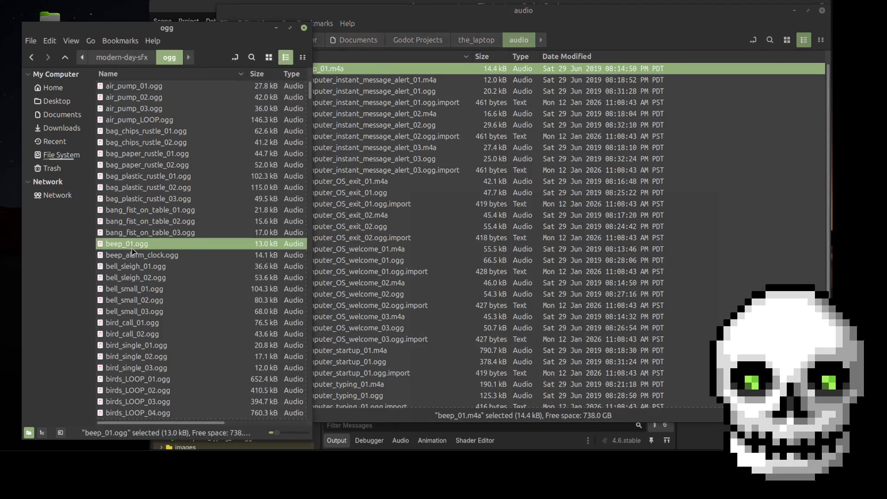
pyautogui.hotkey('ctrl', 'c')
pyautogui.click(491, 205)
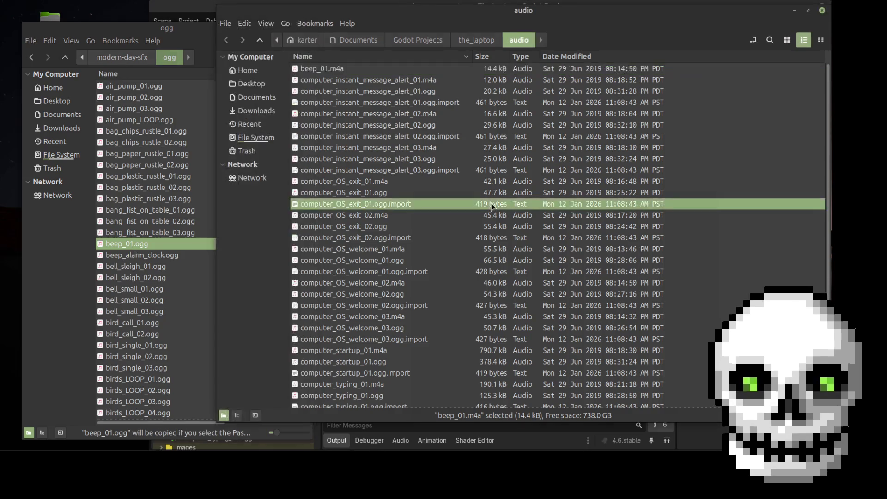
pyautogui.hotkey('ctrl', 'v')
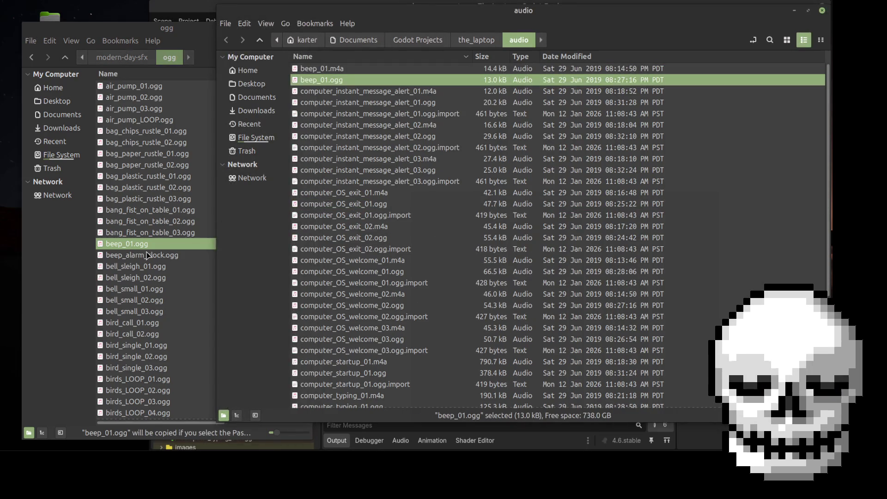
# - Preview beep_alarm_clock.ogg, then sort the audio folder by type
pyautogui.click(148, 257)
pyautogui.doubleClick(148, 257)
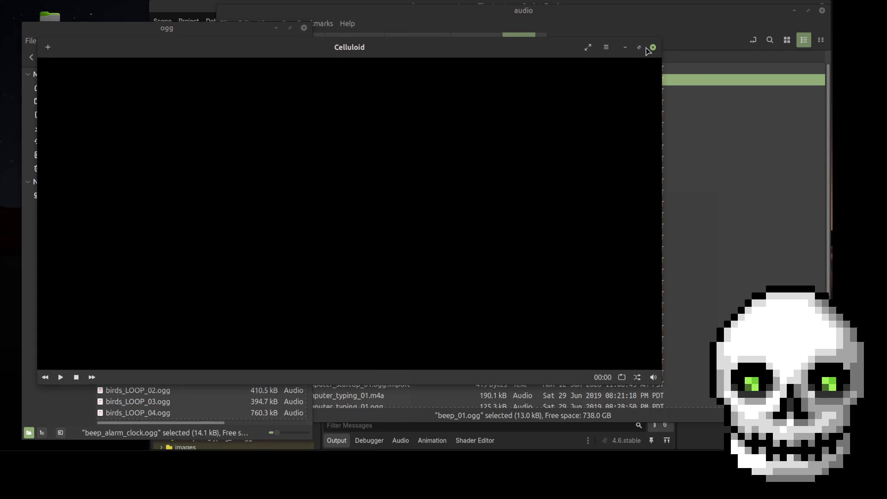
pyautogui.click(653, 48)
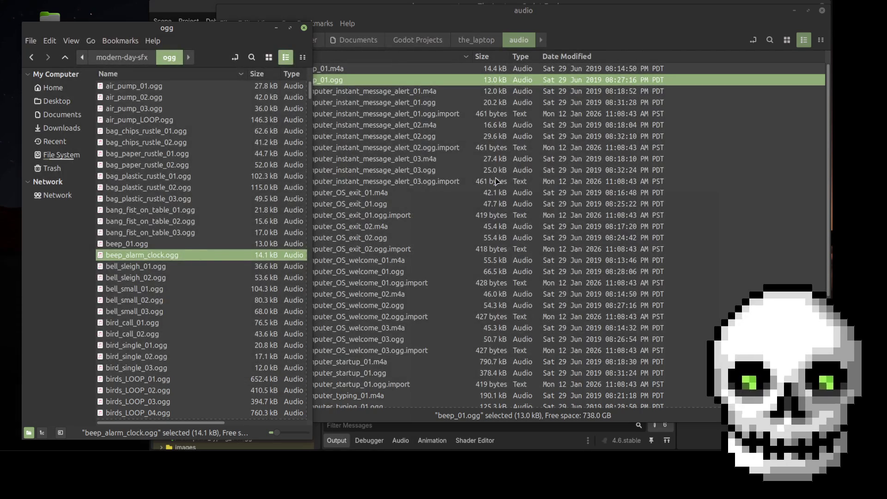
pyautogui.click(497, 182)
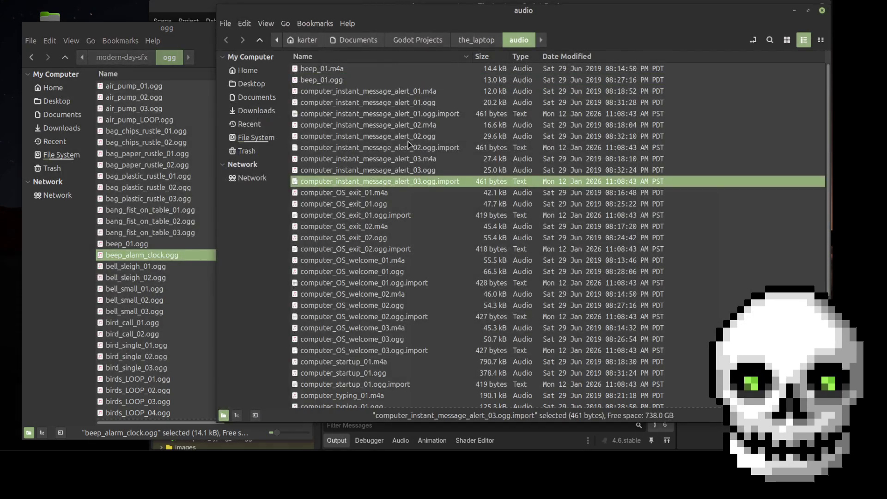
pyautogui.click(525, 57)
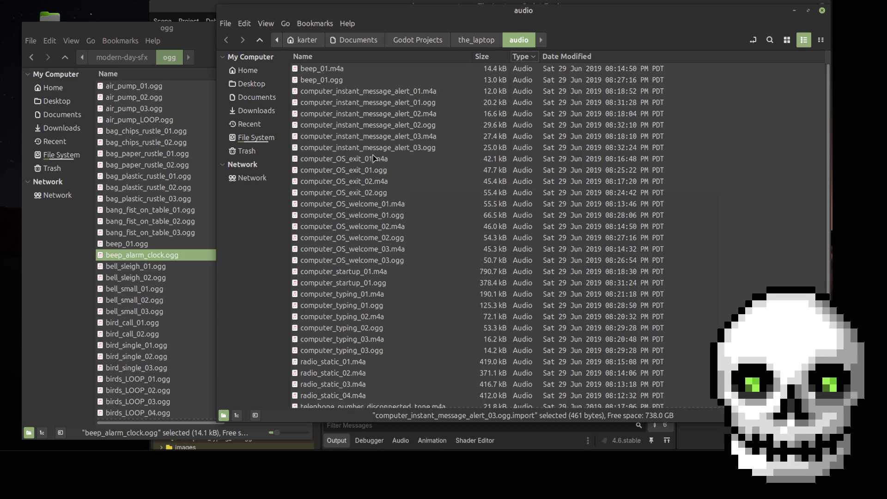
# - Mark radio_static_01.m4a in the audio folder and scroll the ogg folder to the radio_static files
pyautogui.scroll(-3, 376, 231)
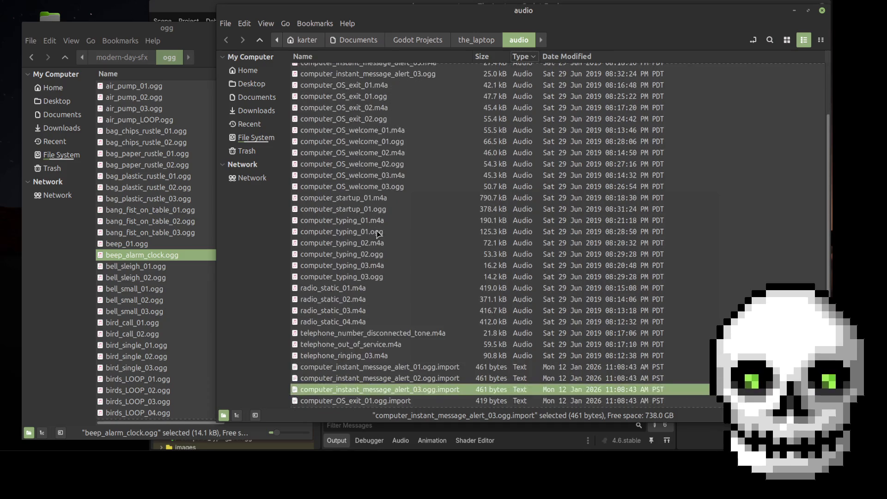
pyautogui.click(369, 288)
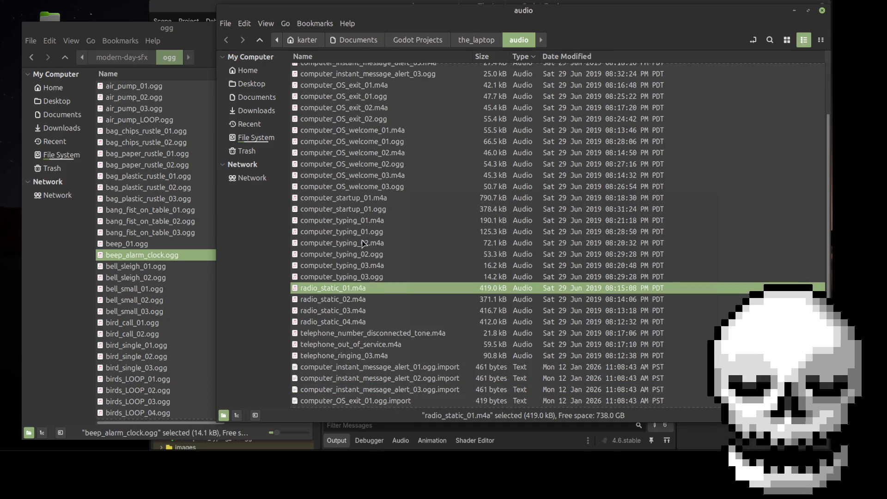
pyautogui.click(137, 300)
pyautogui.scroll(-15, 195, 319)
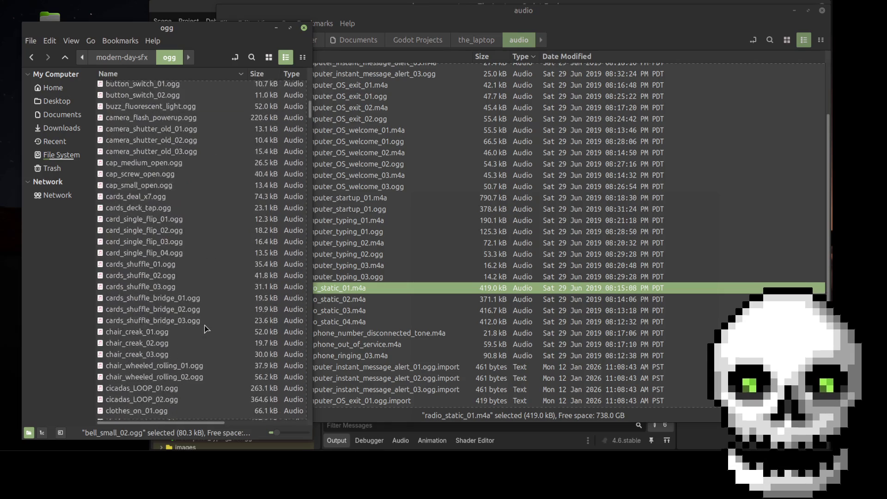
pyautogui.scroll(-20, 205, 329)
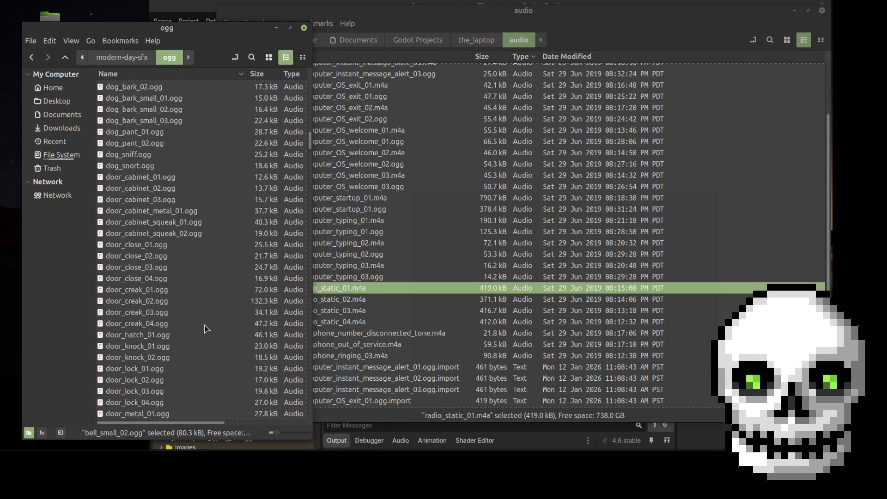
pyautogui.scroll(-10, 205, 329)
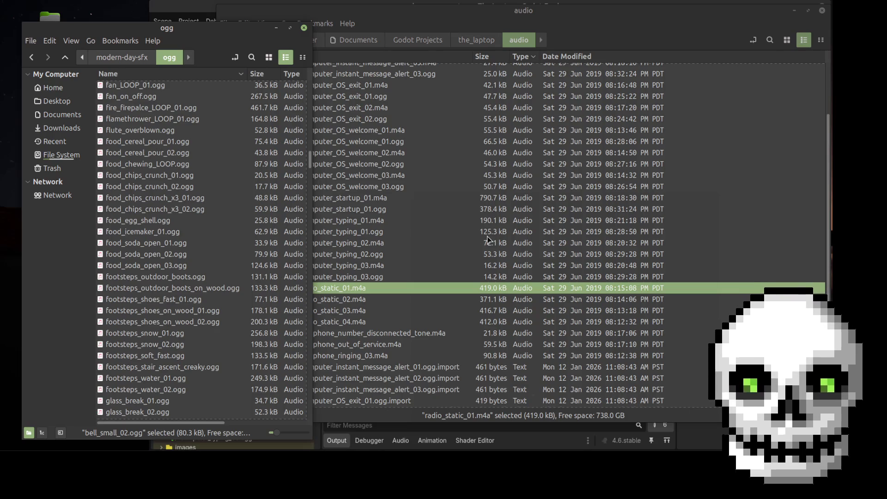
pyautogui.scroll(3, 491, 239)
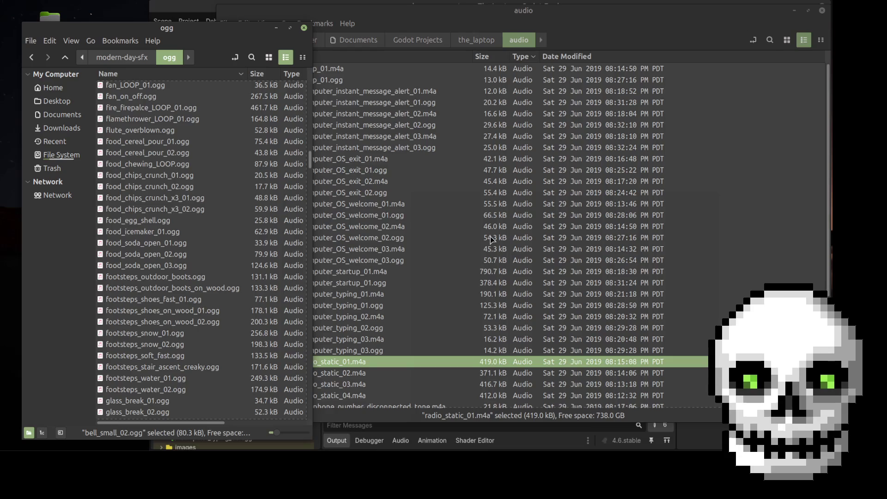
pyautogui.scroll(-5, 491, 239)
pyautogui.scroll(-12, 162, 332)
pyautogui.scroll(-20, 163, 332)
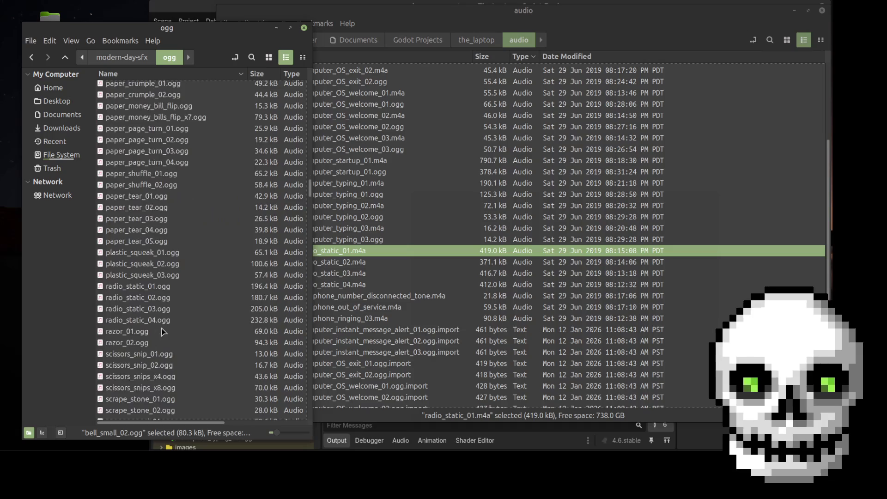
# - Copy radio_static_01 through radio_static_04.ogg into the audio folder
pyautogui.click(157, 286)
pyautogui.keyDown('shift'); pyautogui.click(166, 322); pyautogui.keyUp('shift')
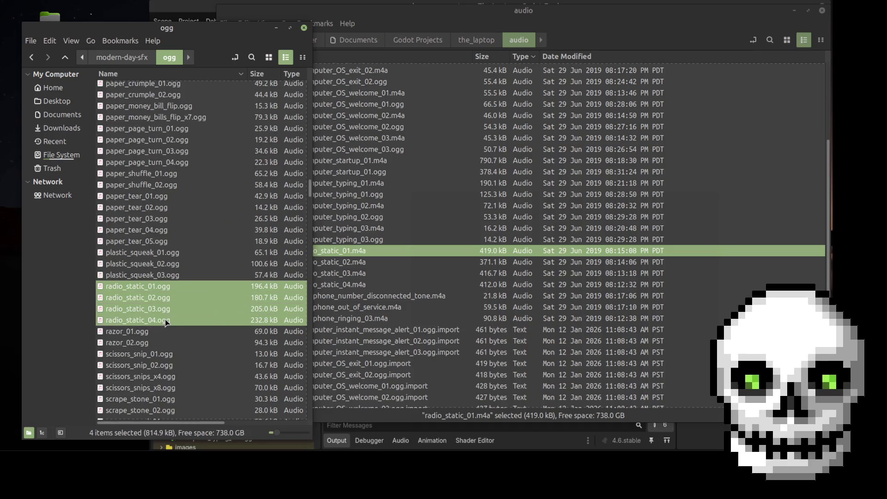
pyautogui.hotkey('ctrl', 'c')
pyautogui.click(438, 263)
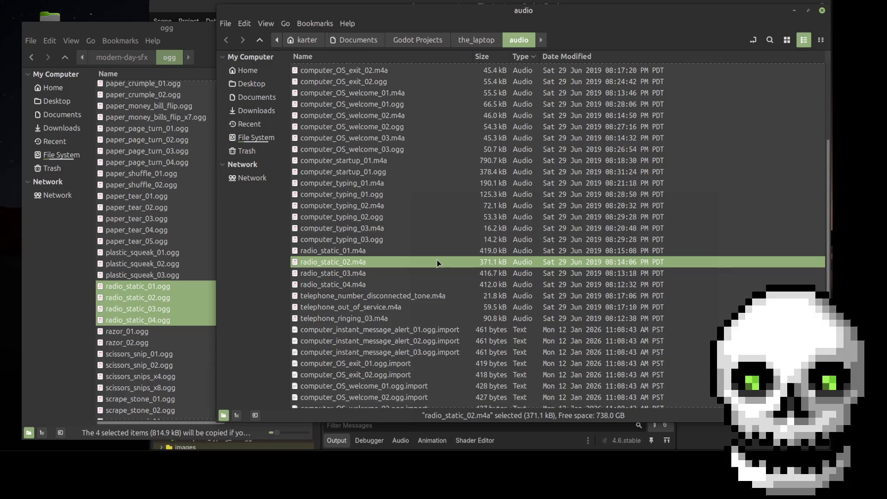
pyautogui.hotkey('ctrl', 'v')
pyautogui.scroll(-3, 422, 295)
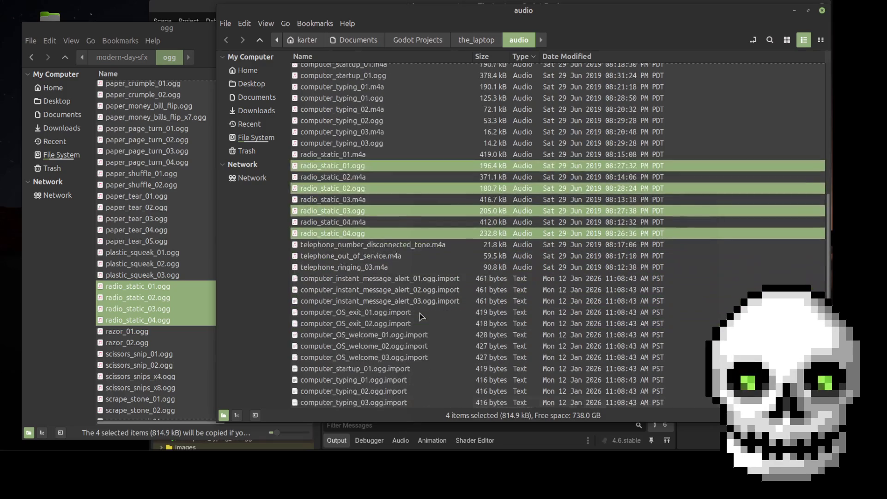
# - Select the disconnected-tone and out-of-service .ogg files and compare with the audio folder's telephone files
pyautogui.click(157, 263)
pyautogui.scroll(-10, 173, 314)
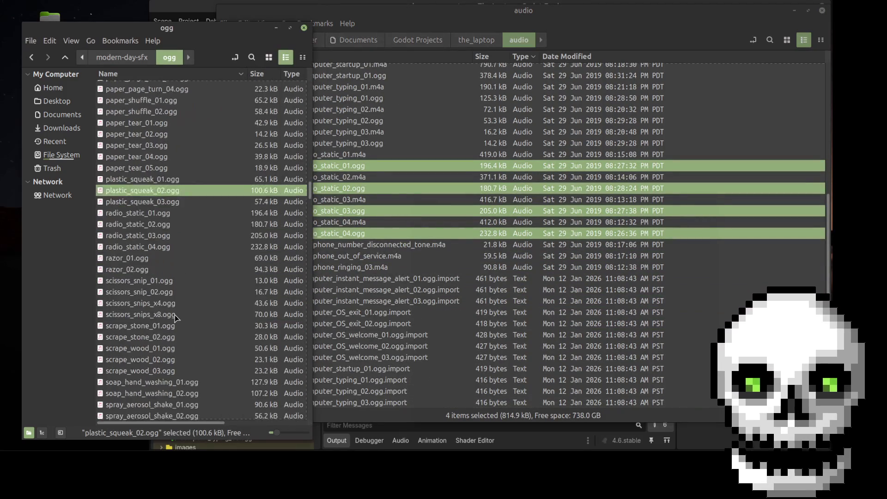
pyautogui.scroll(-10, 177, 317)
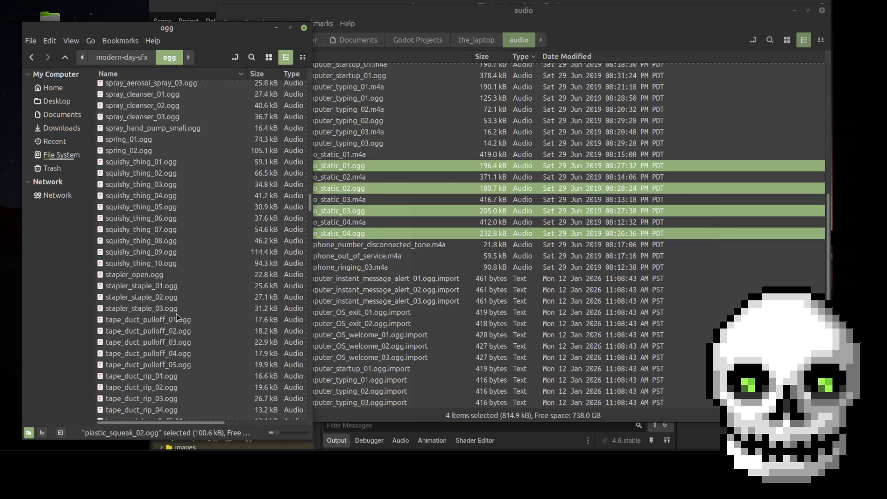
pyautogui.click(207, 291)
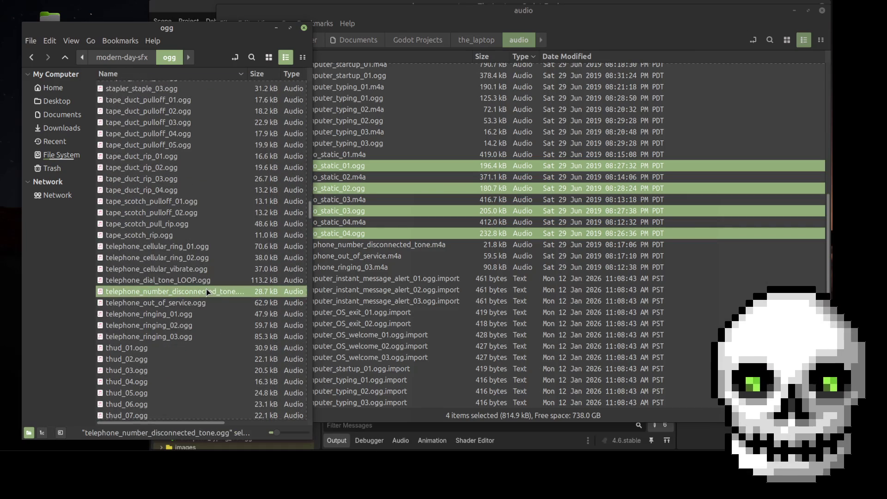
pyautogui.keyDown('ctrl'); pyautogui.click(205, 304); pyautogui.keyUp('ctrl')
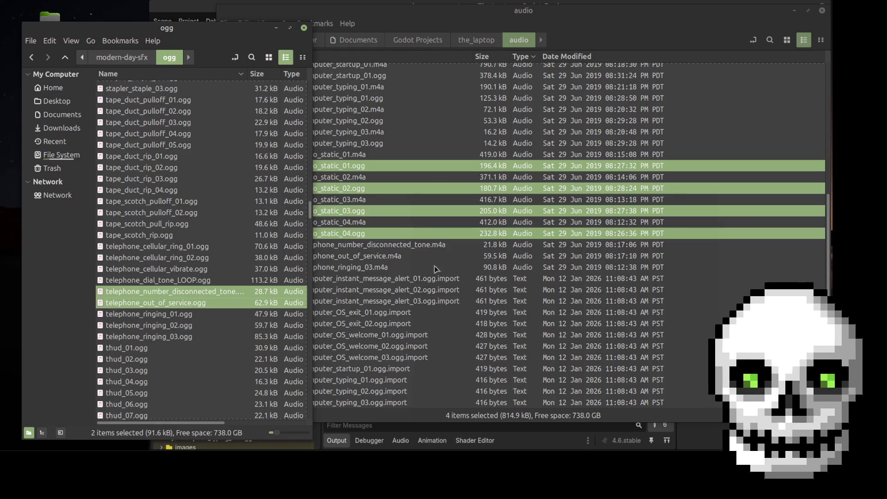
pyautogui.click(498, 256)
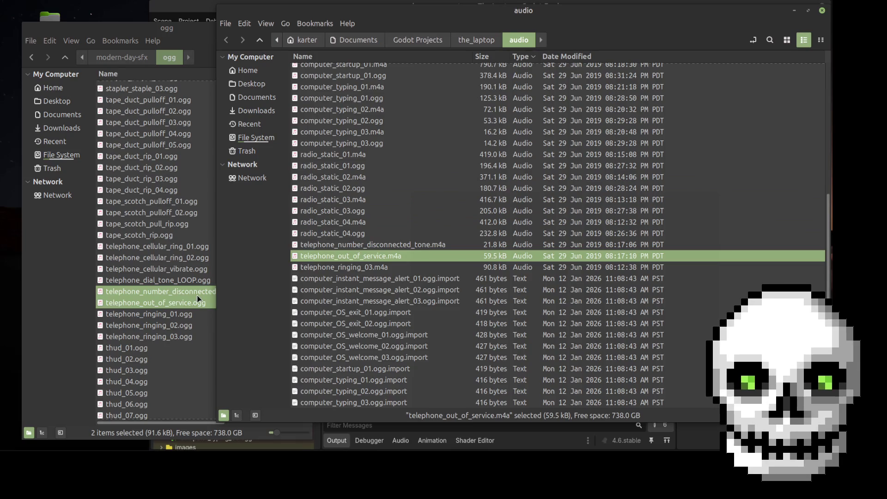
# - Paste telephone_number_disconnected_tone, telephone_out_of_service and telephone_ringing_03.ogg into the audio folder
pyautogui.click(199, 296)
pyautogui.click(202, 304)
pyautogui.click(199, 292)
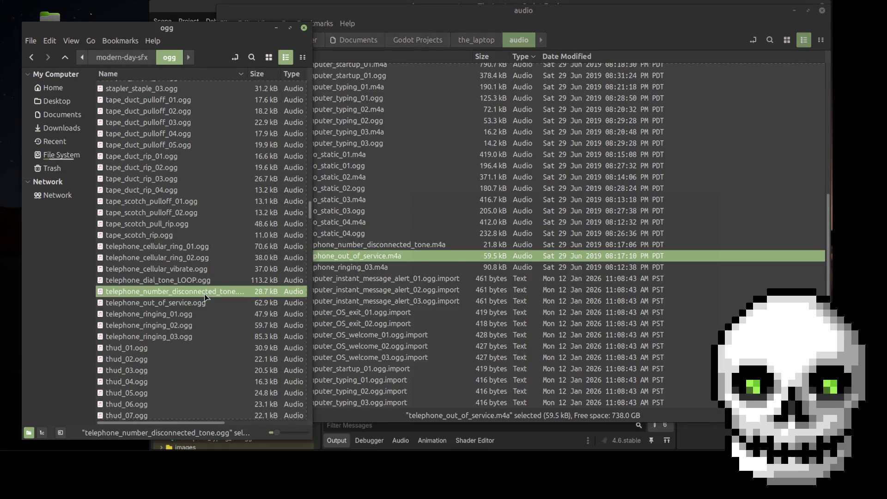
pyautogui.keyDown('ctrl'); pyautogui.click(203, 303); pyautogui.keyUp('ctrl')
pyautogui.keyDown('ctrl'); pyautogui.click(200, 337); pyautogui.keyUp('ctrl')
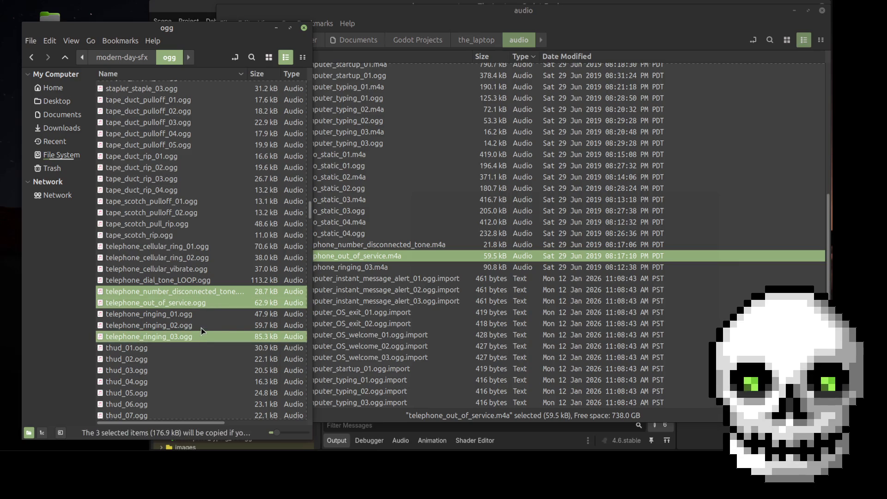
pyautogui.click(394, 280)
pyautogui.hotkey('ctrl', 'v')
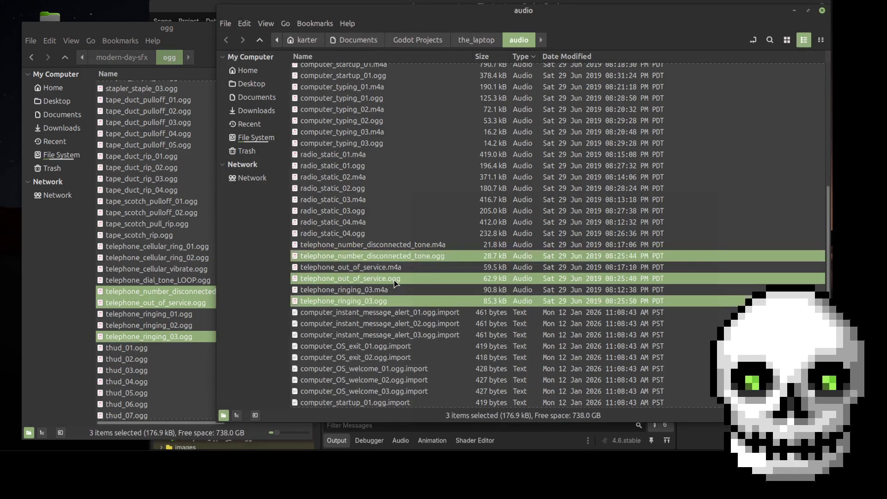
pyautogui.click(427, 325)
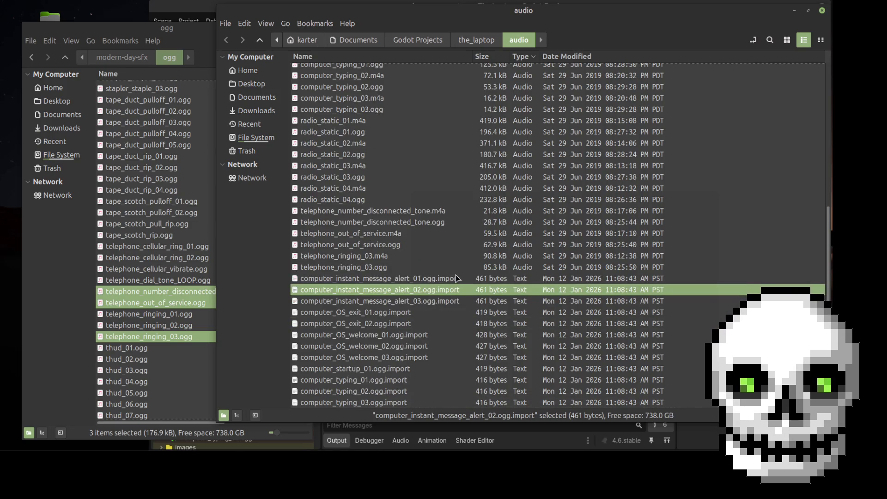
# - Close the ogg source window and move the audio folder window left
pyautogui.scroll(7, 456, 371)
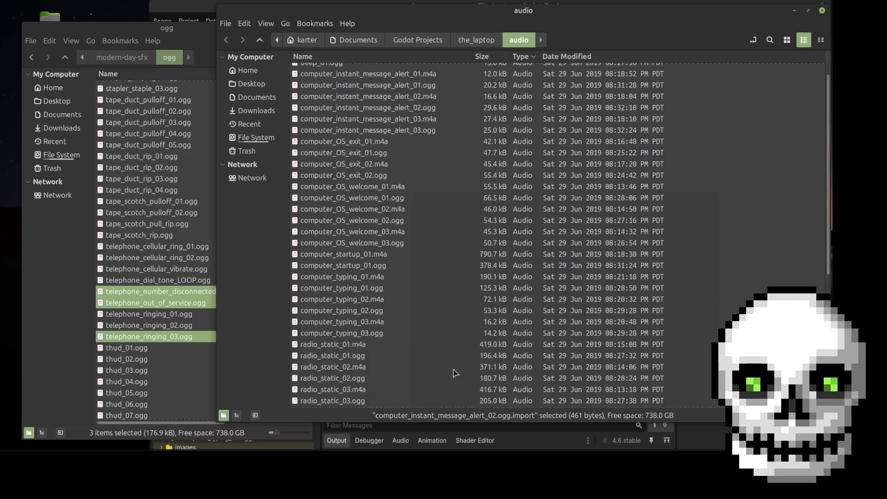
pyautogui.click(157, 29)
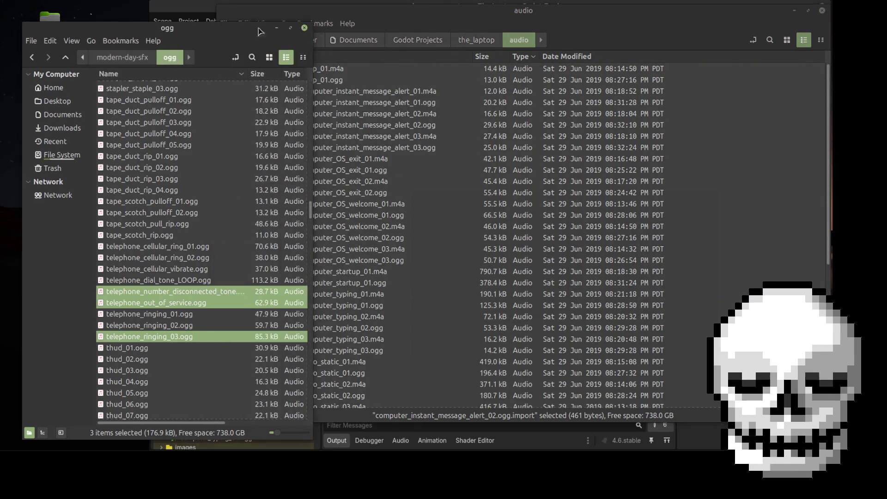
pyautogui.click(300, 34)
pyautogui.moveTo(435, 12); pyautogui.dragTo(277, 19)
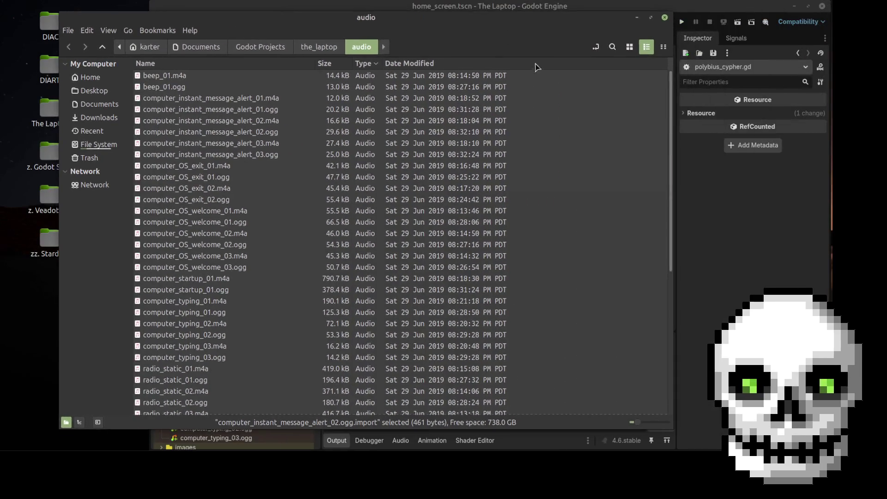
# - Close the audio folder window and the polybius_cypher.gd and substitution_cipher.gd scripts
pyautogui.click(664, 18)
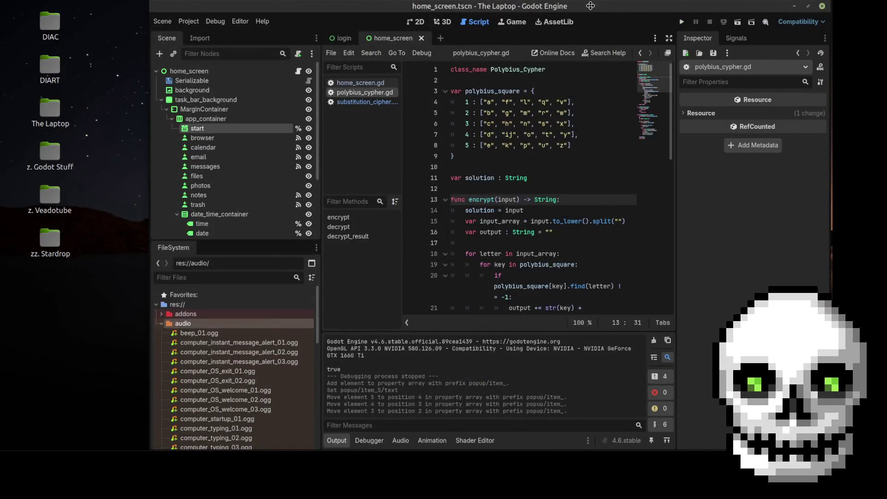
pyautogui.scroll(-7, 205, 375)
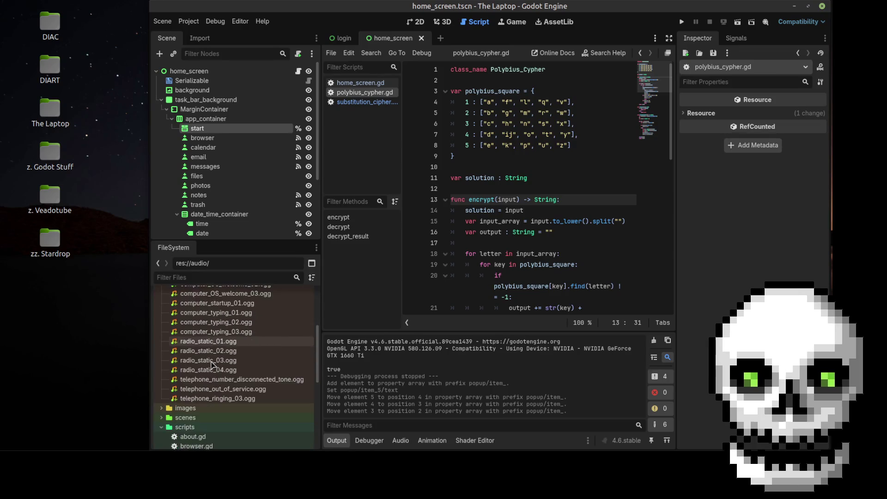
pyautogui.scroll(6, 217, 364)
pyautogui.scroll(2, 217, 363)
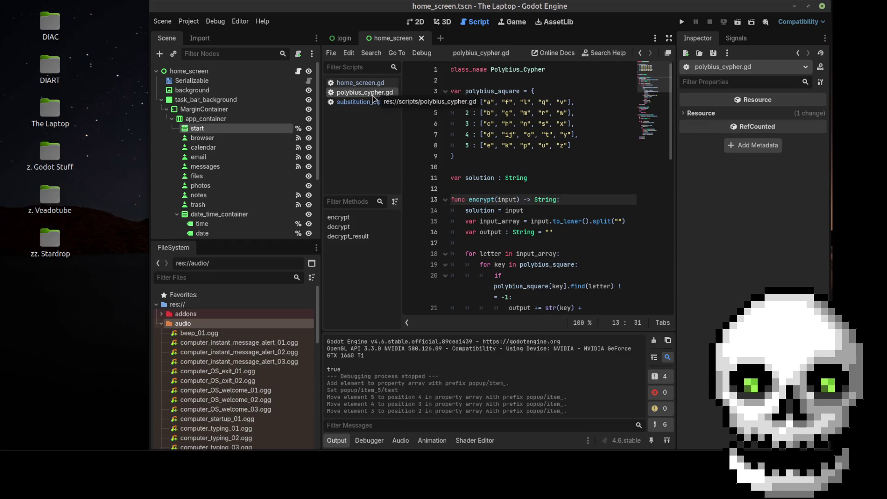
pyautogui.rightClick(374, 98)
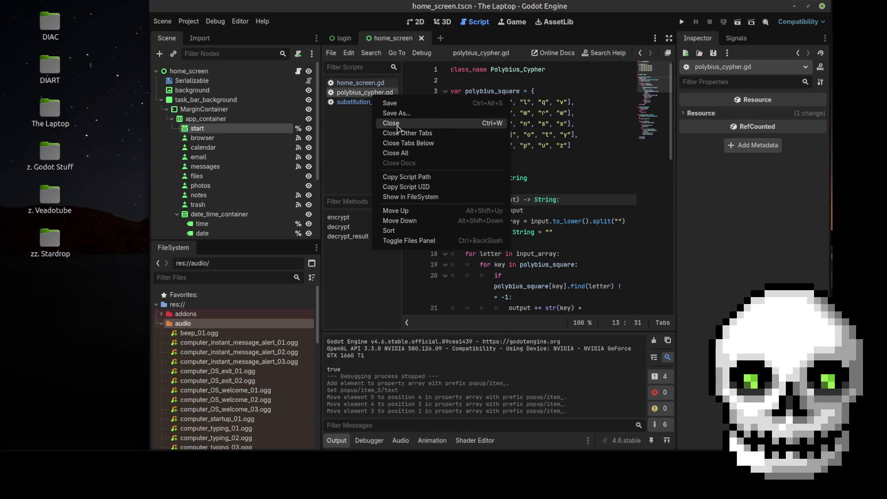
pyautogui.click(405, 124)
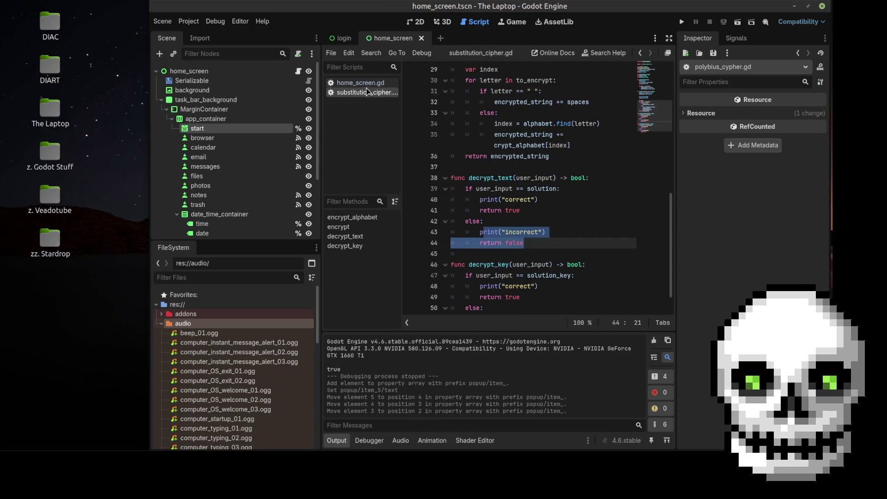
pyautogui.rightClick(373, 96)
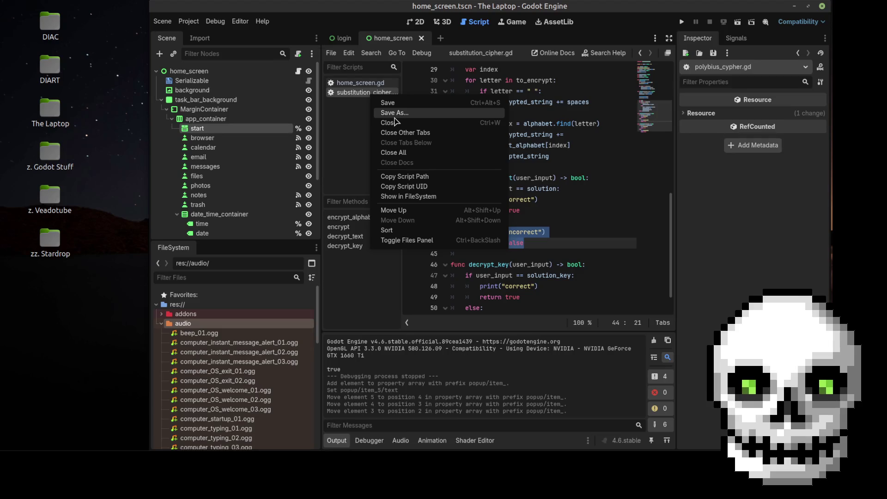
pyautogui.click(397, 124)
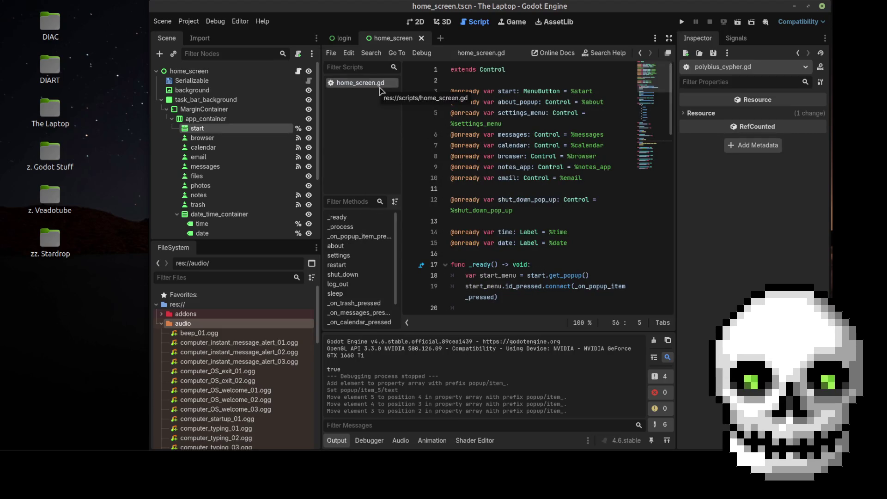
# - Collapse the audio folder and open login.tscn from the scenes folder
pyautogui.click(161, 323)
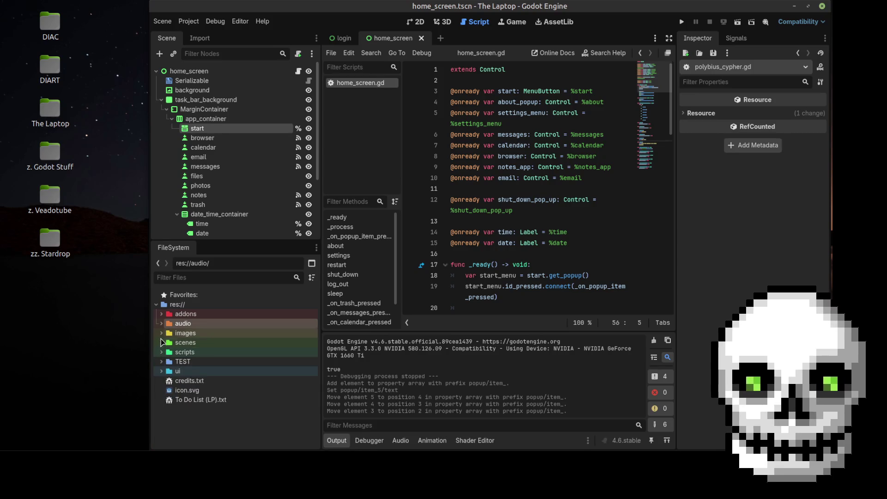
pyautogui.click(161, 342)
pyautogui.scroll(-1, 203, 365)
pyautogui.doubleClick(208, 382)
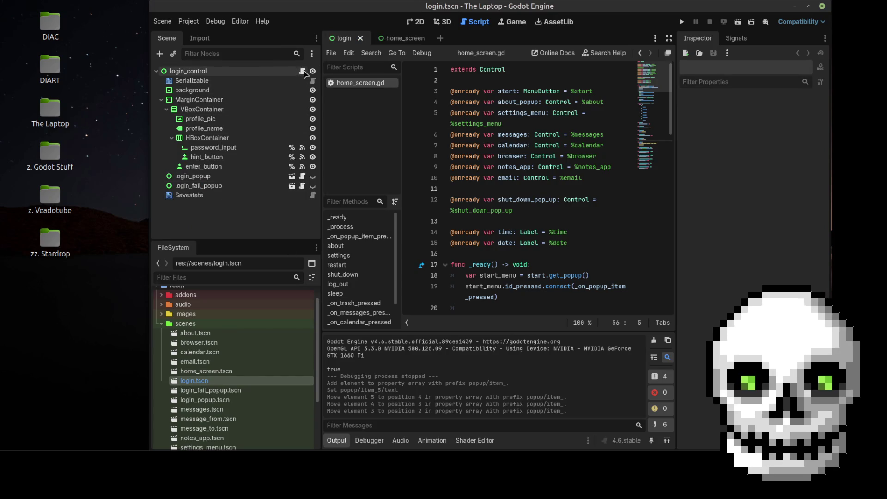
# - Switch to login.gd and close the home_screen.gd script
pyautogui.click(302, 71)
pyautogui.rightClick(356, 84)
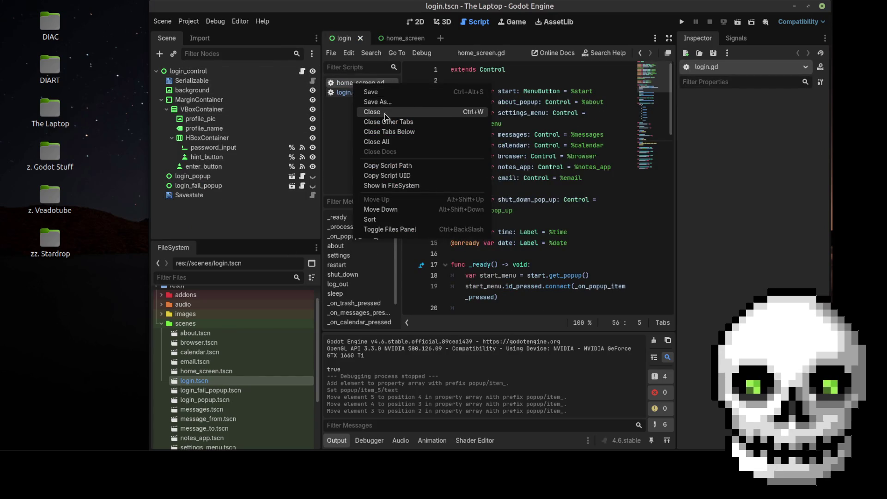
pyautogui.click(387, 114)
# - Read through login.gd, then select the login_control root node
pyautogui.click(520, 156)
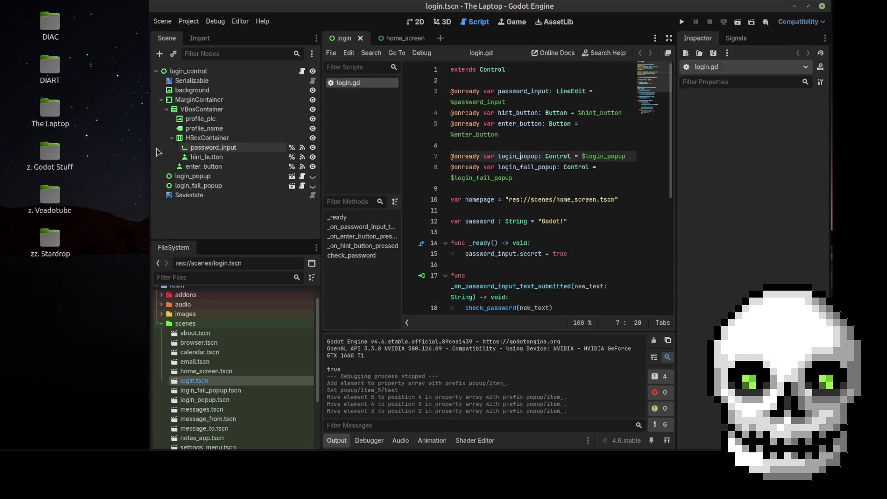
pyautogui.moveTo(150, 141); pyautogui.dragTo(3, 101)
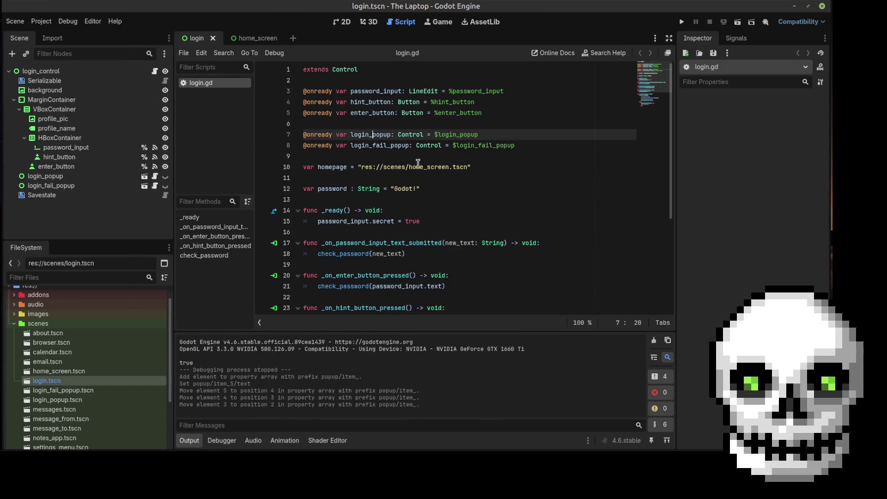
pyautogui.scroll(-2, 421, 164)
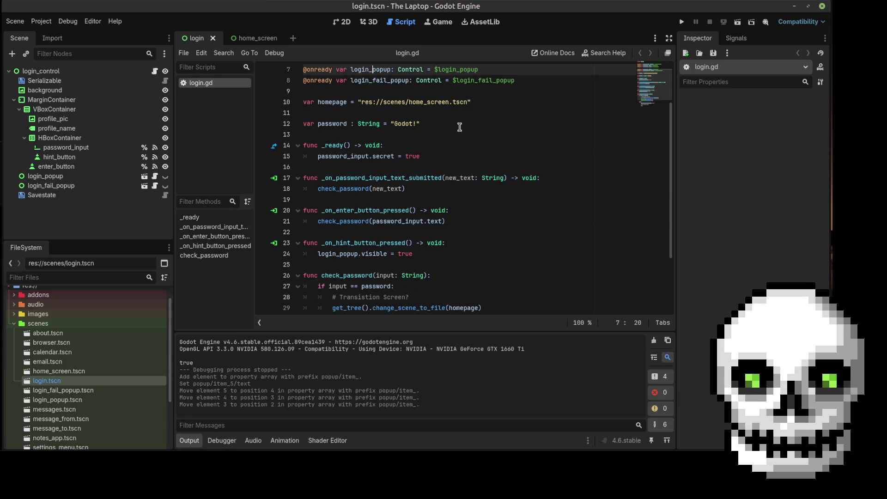
pyautogui.scroll(-2, 460, 127)
pyautogui.scroll(-1, 459, 127)
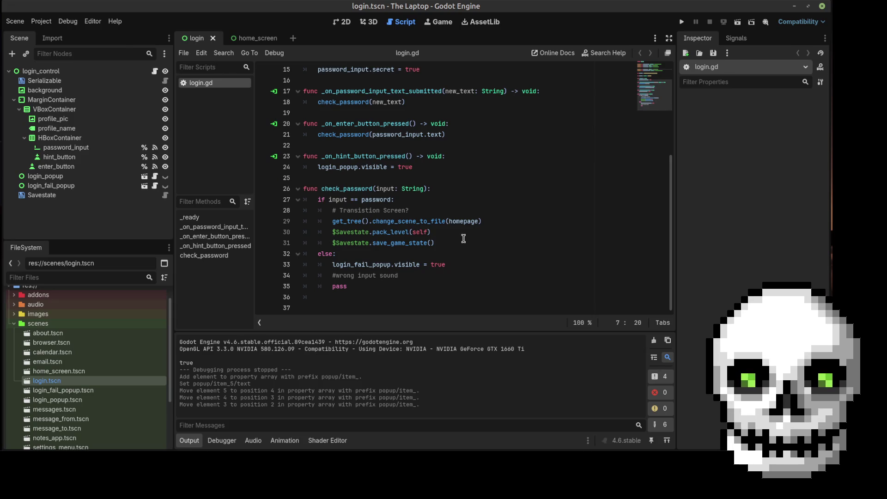
pyautogui.click(449, 245)
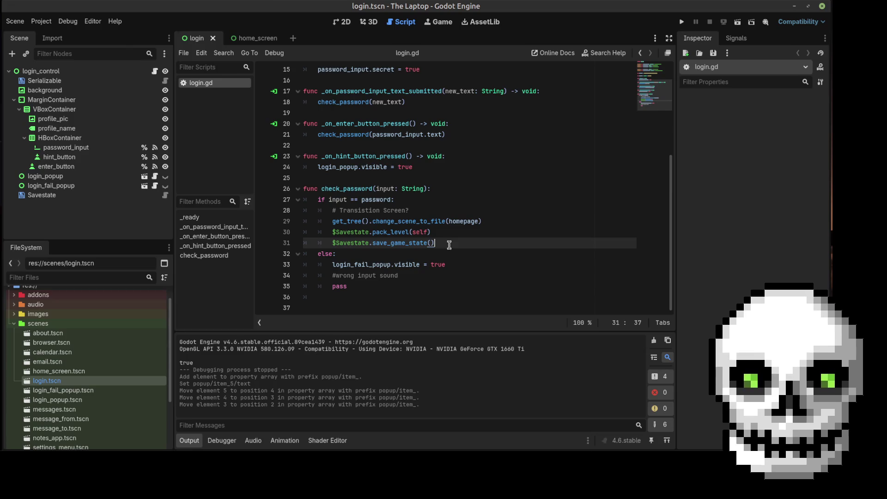
pyautogui.click(81, 71)
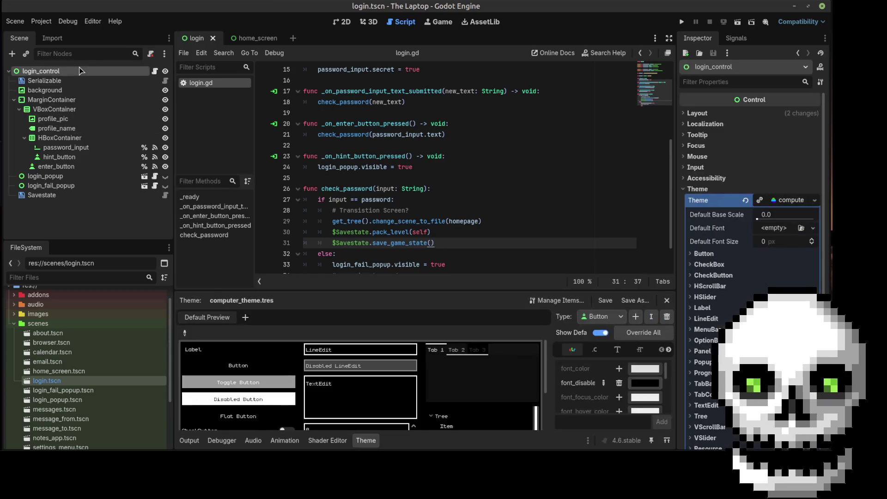
# - Add an AudioStreamPlayer2D child under login_control and check its still-empty Stream options
pyautogui.rightClick(81, 70)
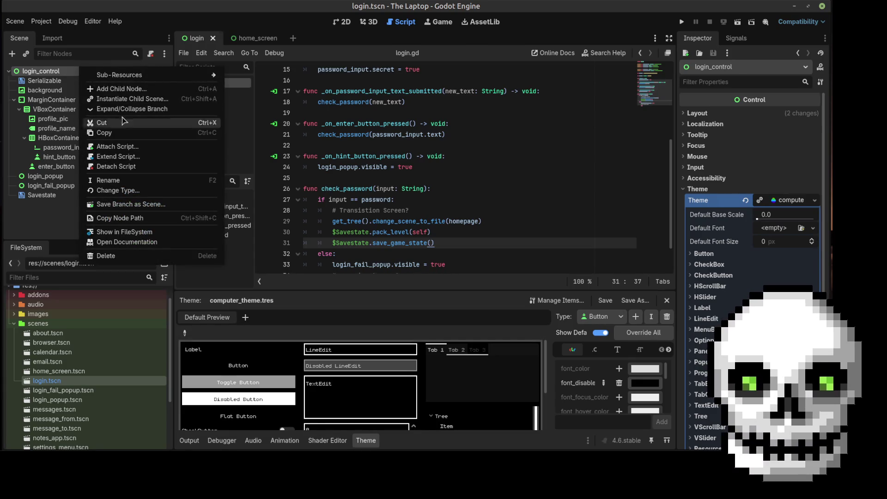
pyautogui.click(131, 91)
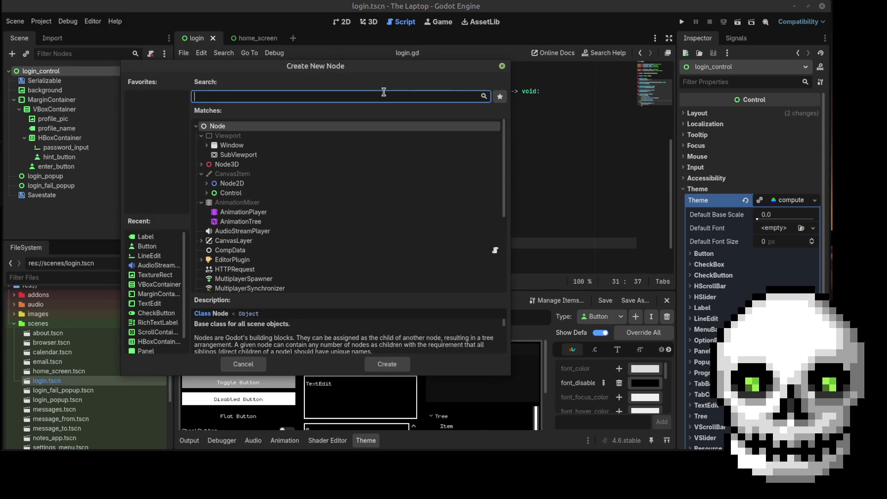
pyautogui.write('audio')
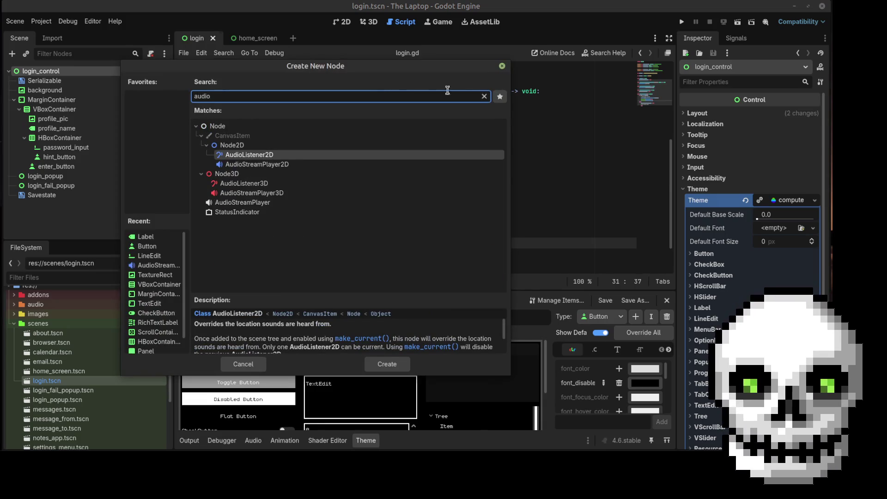
pyautogui.doubleClick(252, 165)
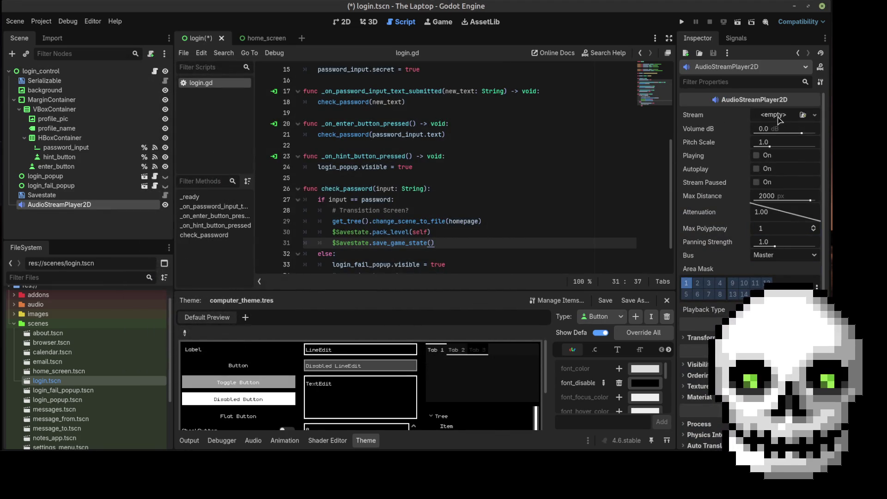
pyautogui.click(778, 117)
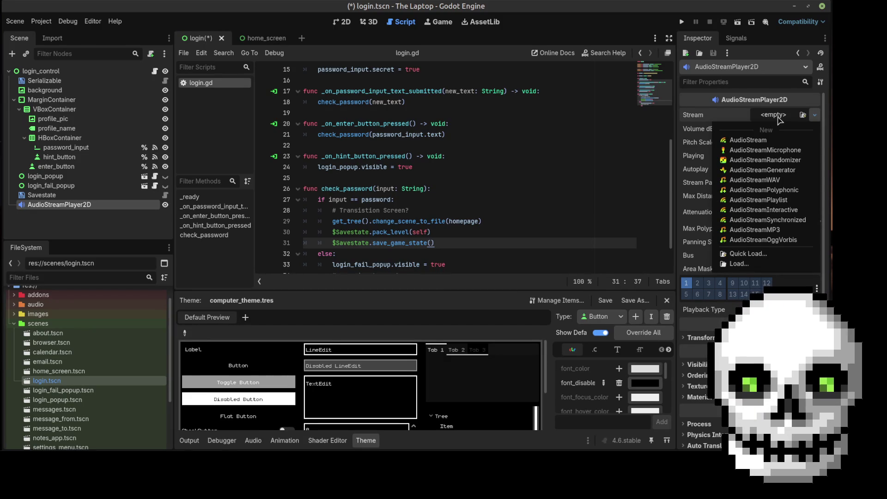
pyautogui.click(778, 120)
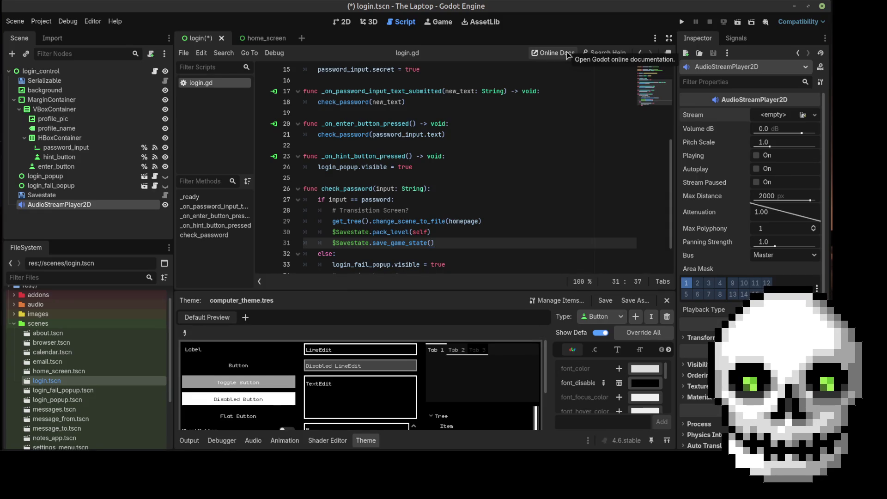
# - Review the login.gd script and online docs, then save the login scene
pyautogui.click(504, 178)
pyautogui.scroll(5, 506, 176)
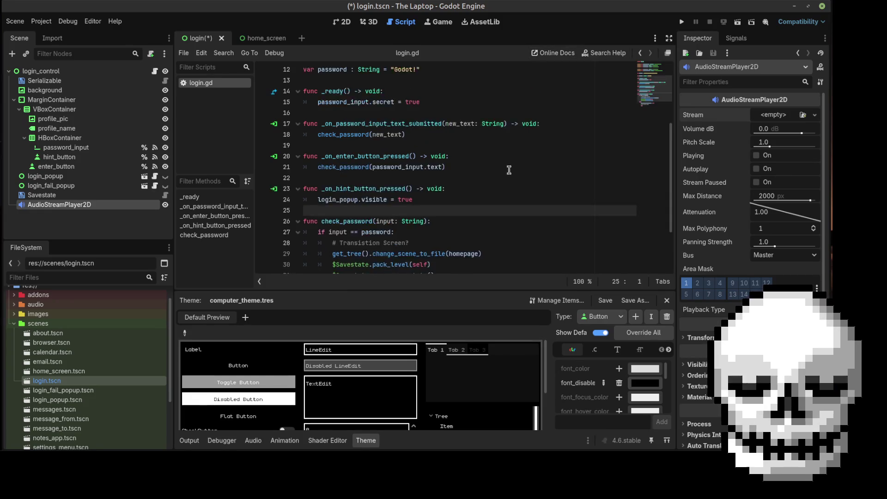
pyautogui.click(553, 54)
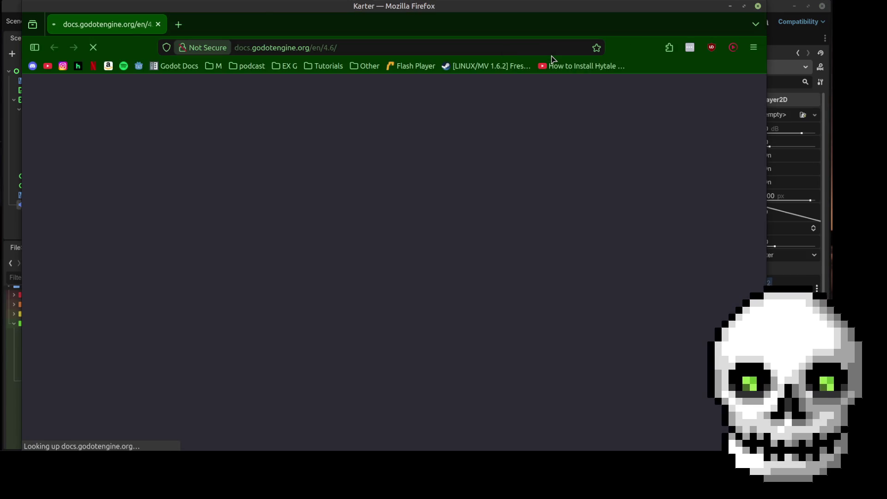
pyautogui.click(759, 7)
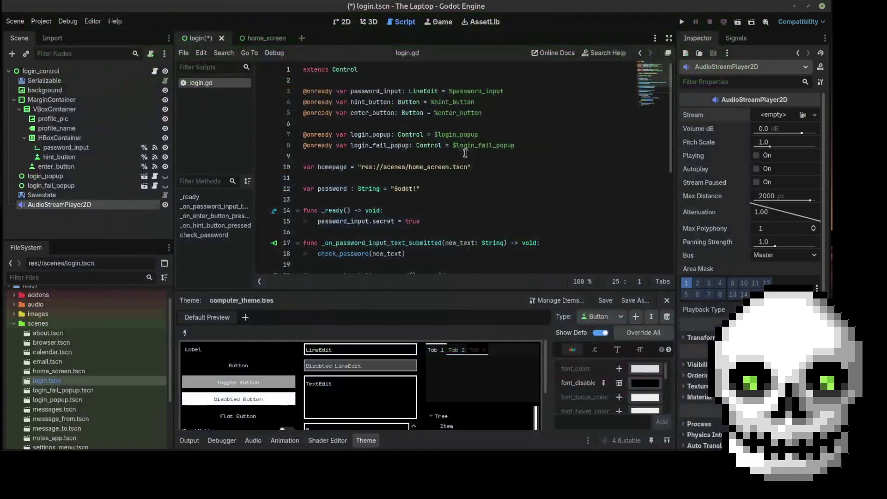
pyautogui.click(523, 135)
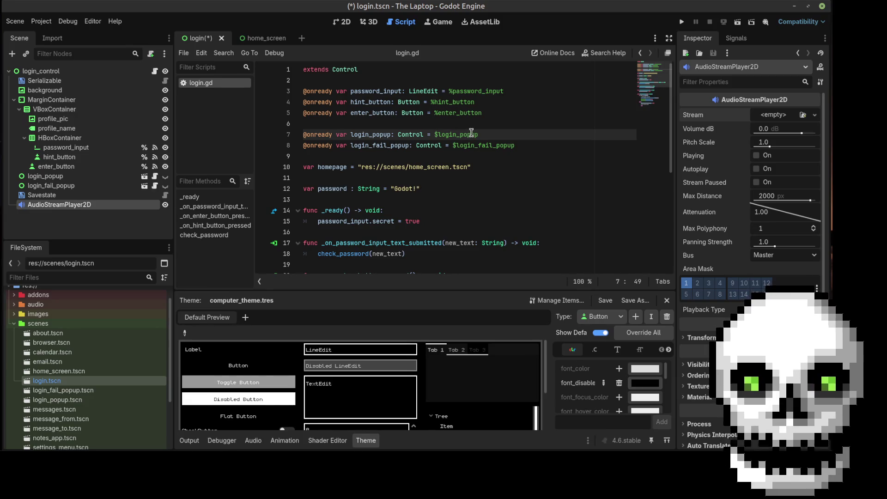
pyautogui.hotkey('ctrl', 's')
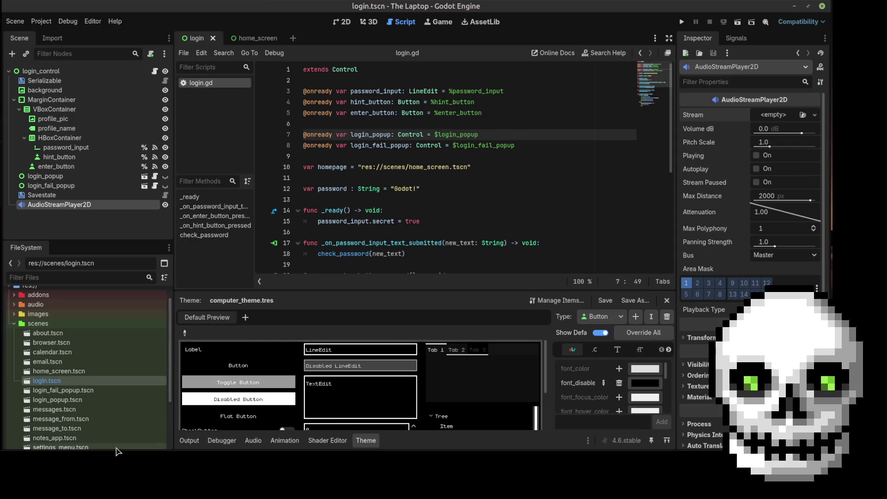
pyautogui.click(116, 462)
# - Select the 'Audiogram sounds' and 'Submit sound?' lines in to_do.txt's SOUND NEEDED list
pyautogui.click(460, 105)
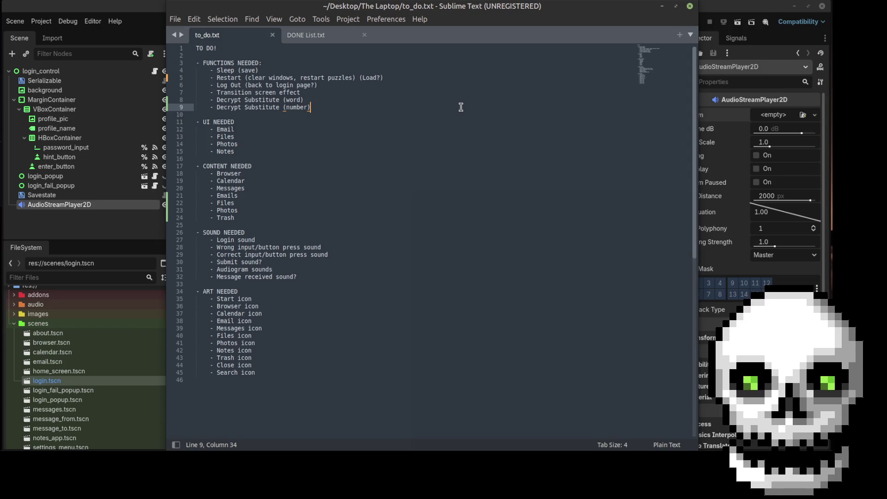
pyautogui.click(270, 238)
pyautogui.click(334, 277)
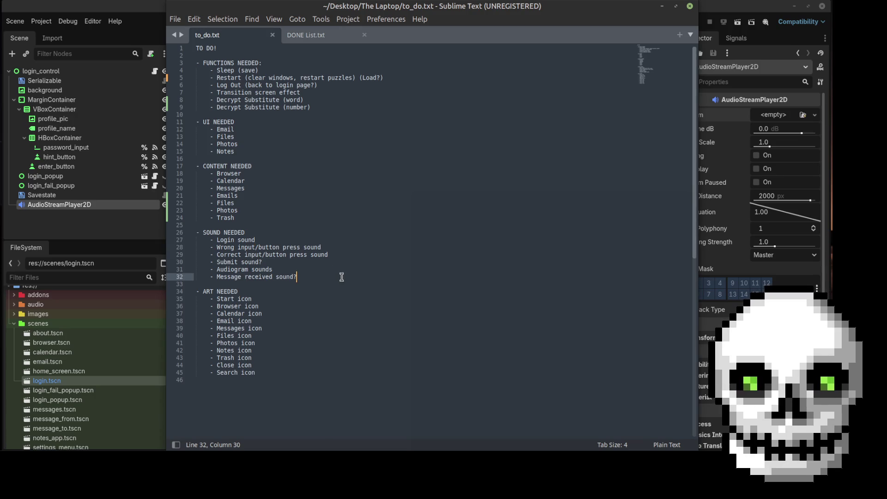
pyautogui.click(273, 269)
pyautogui.keyDown('shift'); pyautogui.click(191, 272); pyautogui.keyUp('shift')
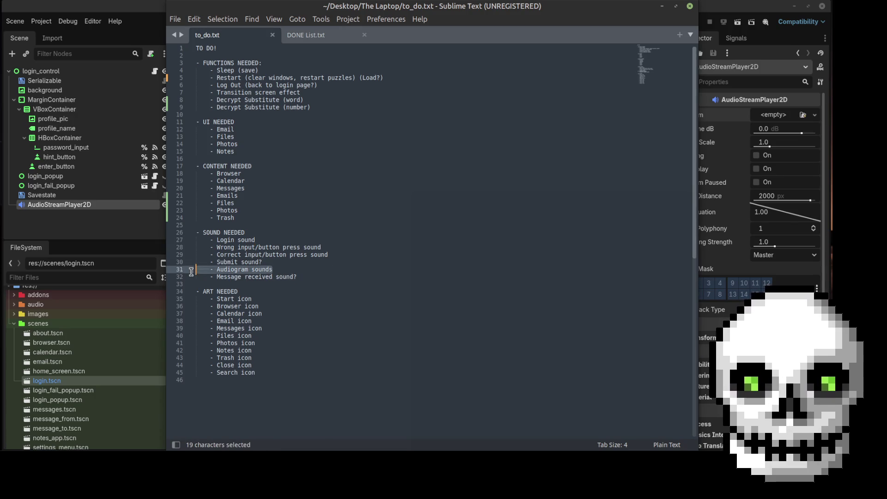
pyautogui.moveTo(191, 272); pyautogui.dragTo(197, 264)
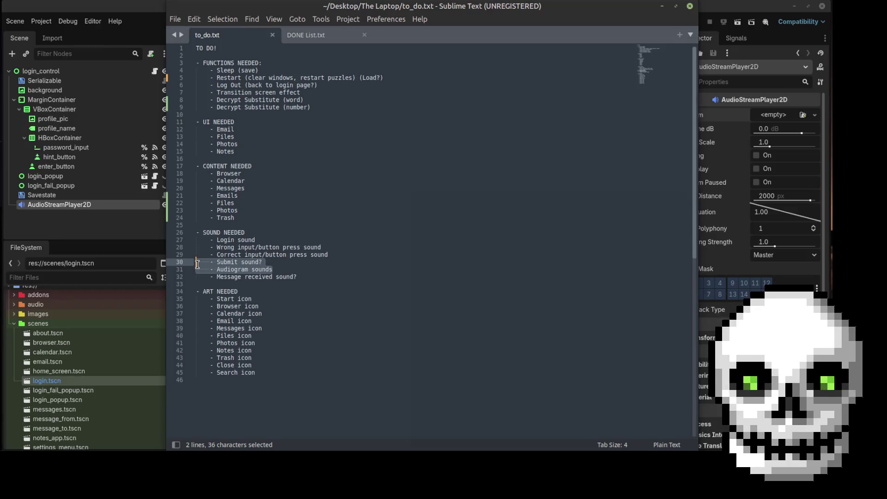